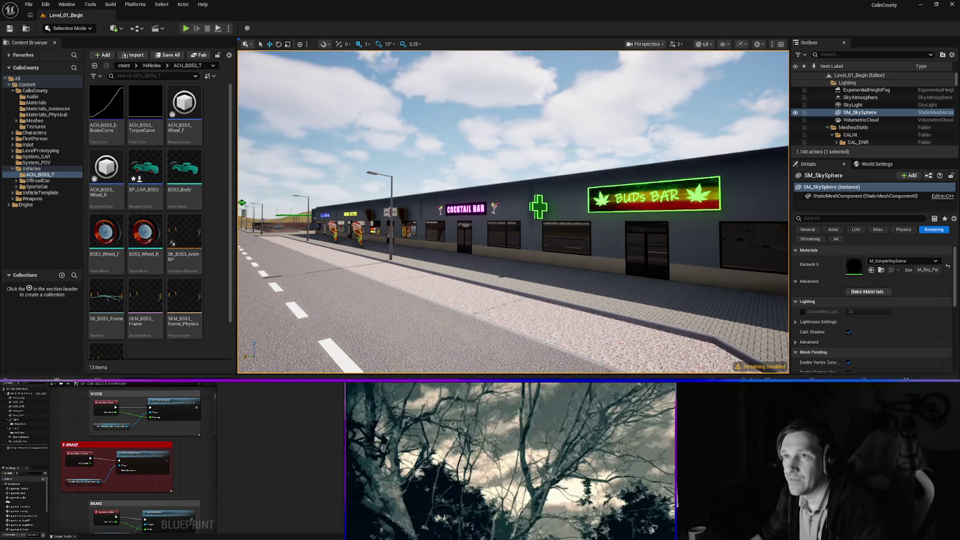
Open Project Settings on the Engine - Input page, collapsing then re-expanding the Bindings section.
click(45, 5)
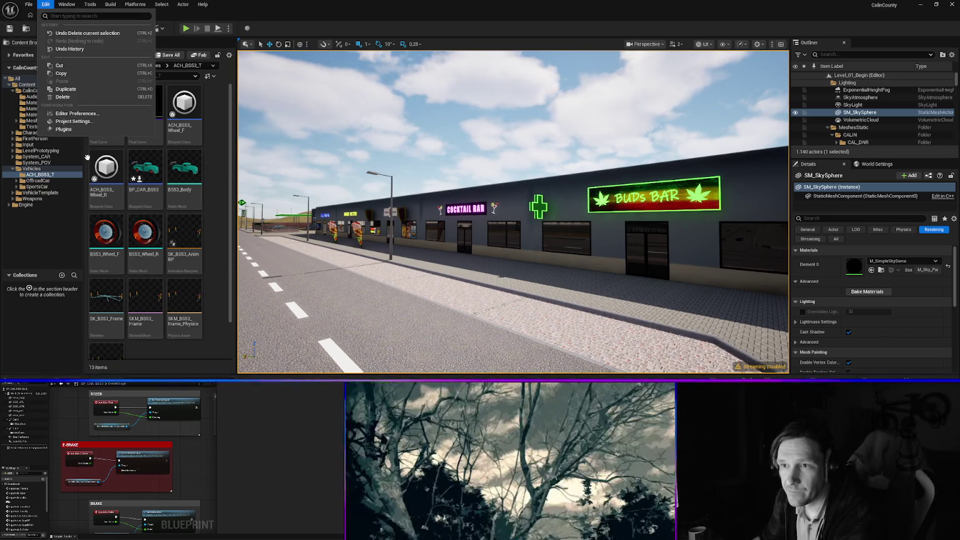
click(74, 121)
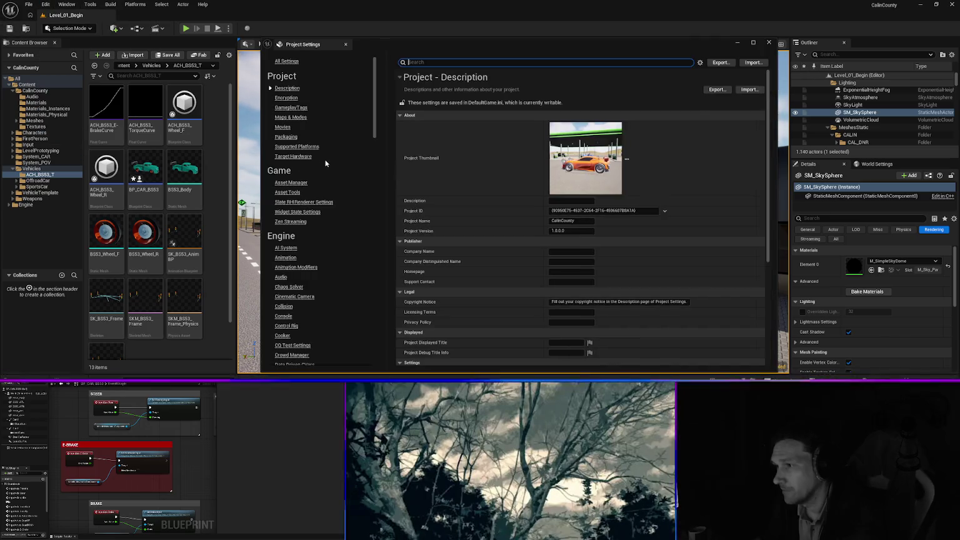
scroll(311, 248, down, 6)
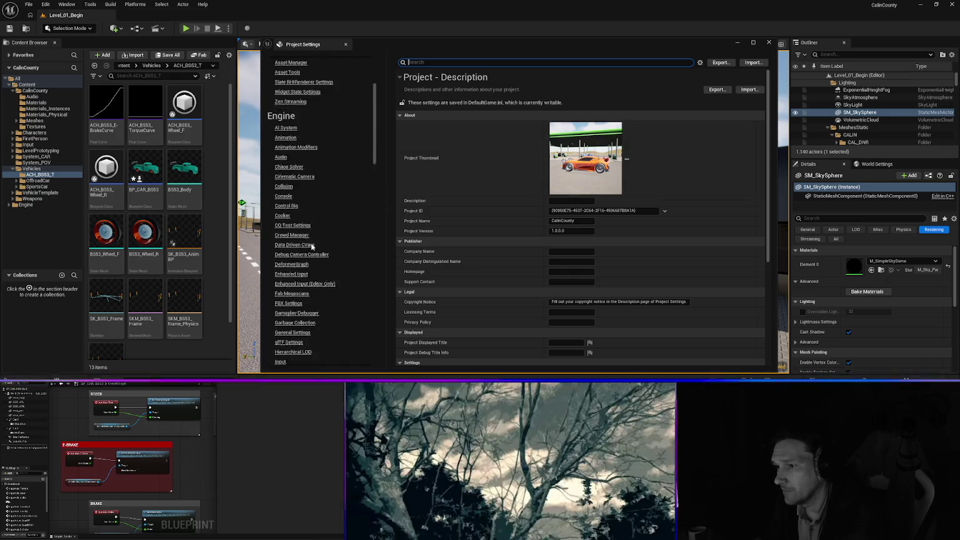
scroll(311, 245, down, 1)
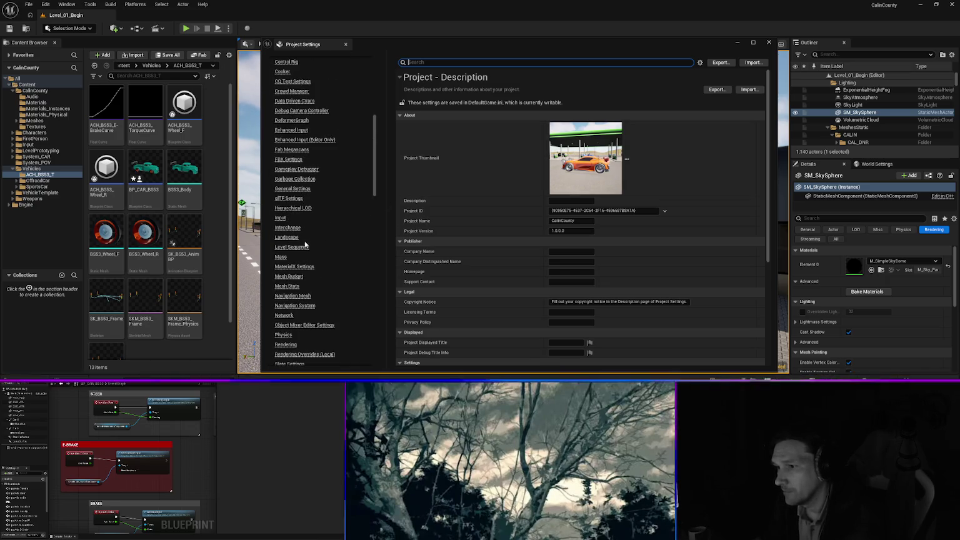
click(280, 218)
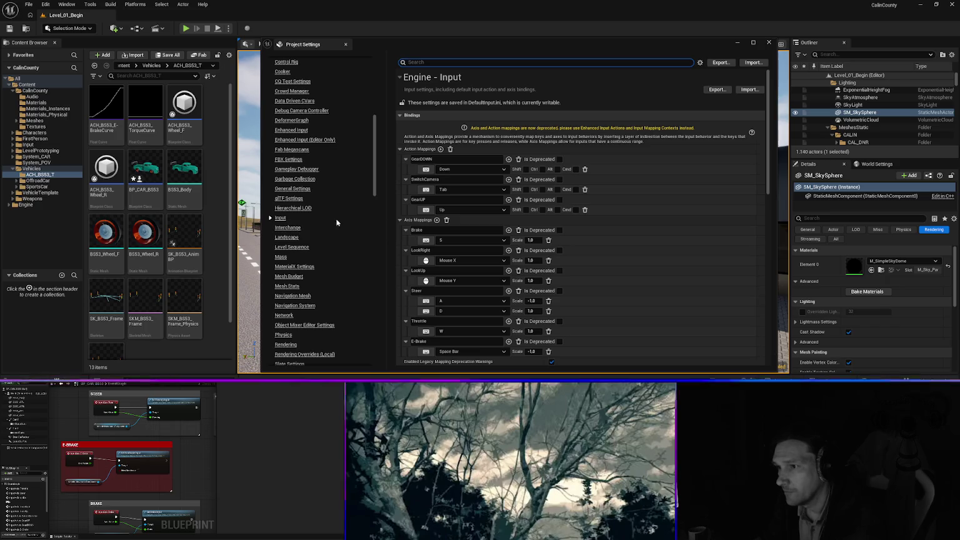
click(400, 116)
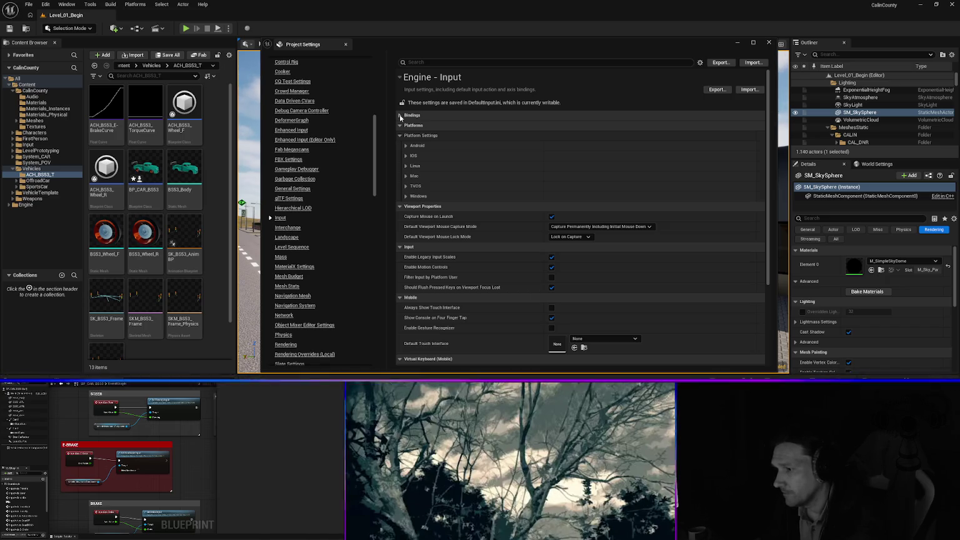
click(400, 115)
Expand Axis Config to review the axis entries, then collapse it and toggle the Platforms section.
scroll(626, 203, down, 5)
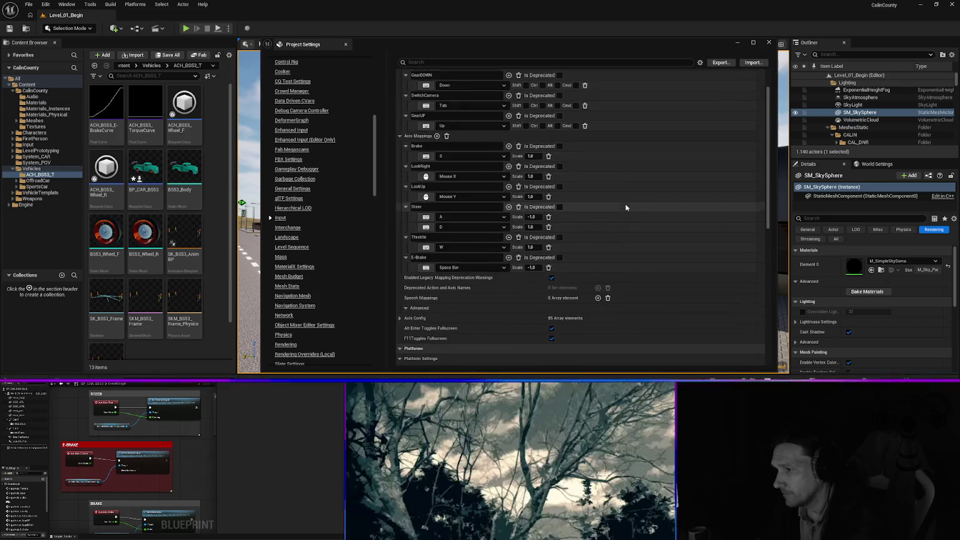
scroll(623, 203, down, 2)
click(400, 222)
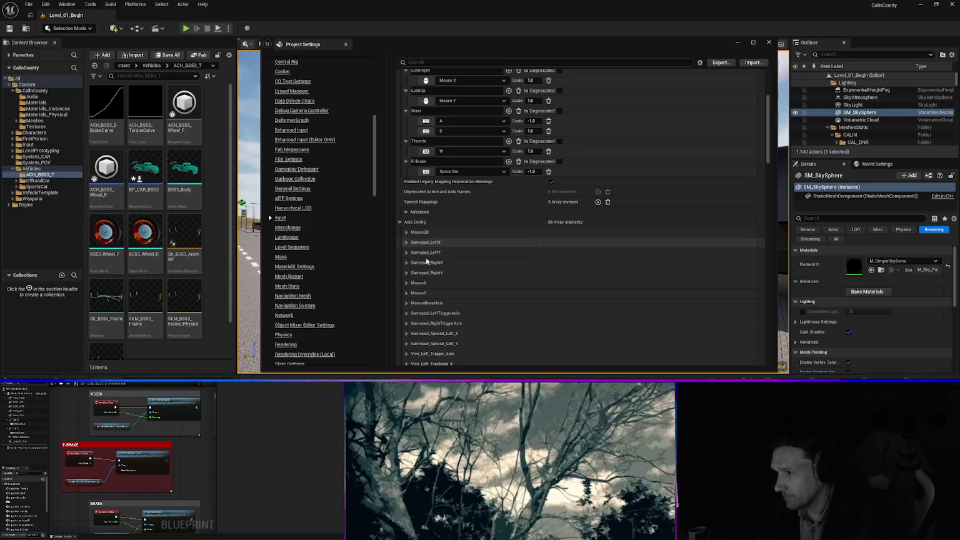
scroll(439, 267, down, 1)
scroll(439, 267, down, 4)
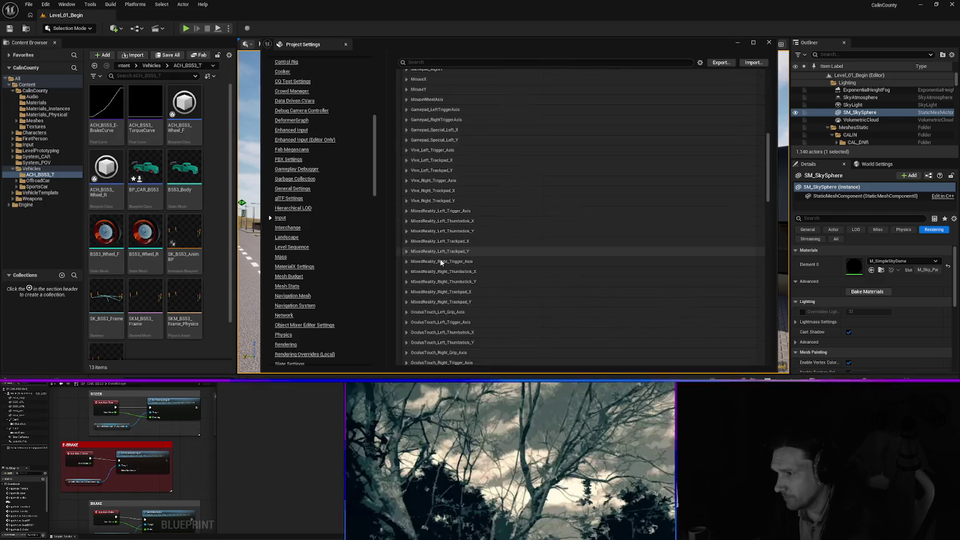
scroll(441, 262, up, 3)
click(399, 173)
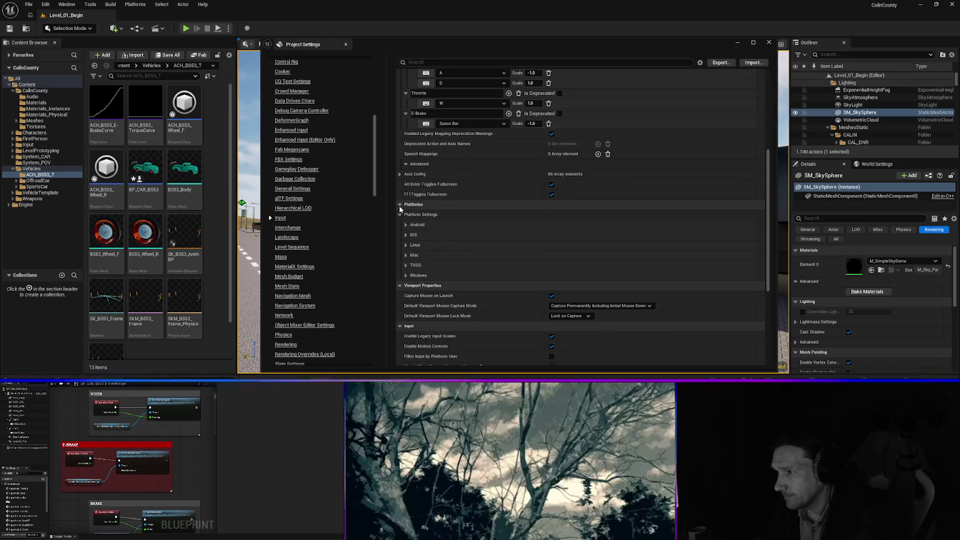
click(400, 205)
click(400, 205)
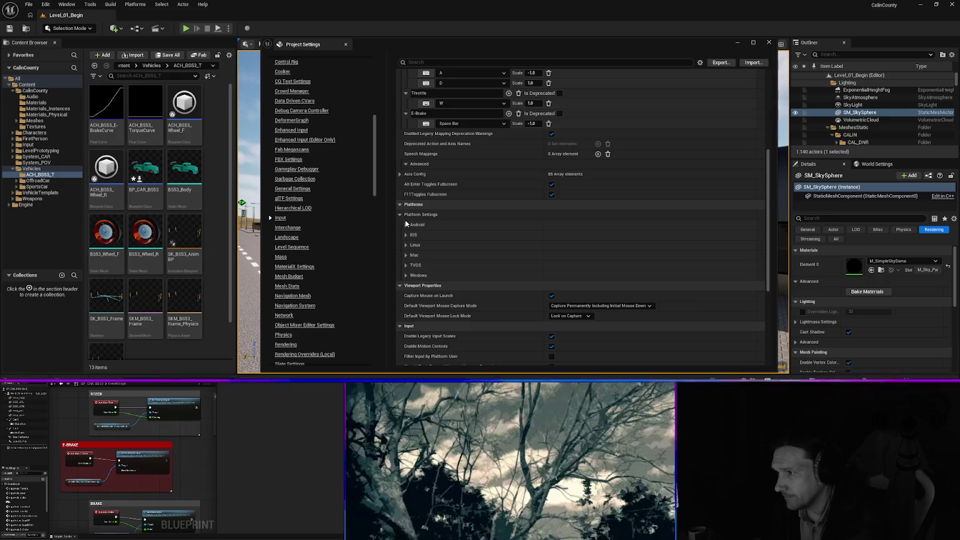
Expand Windows > Hardware > Hardware Devices, showing Index [0] and the gamepad Index [1].
click(415, 275)
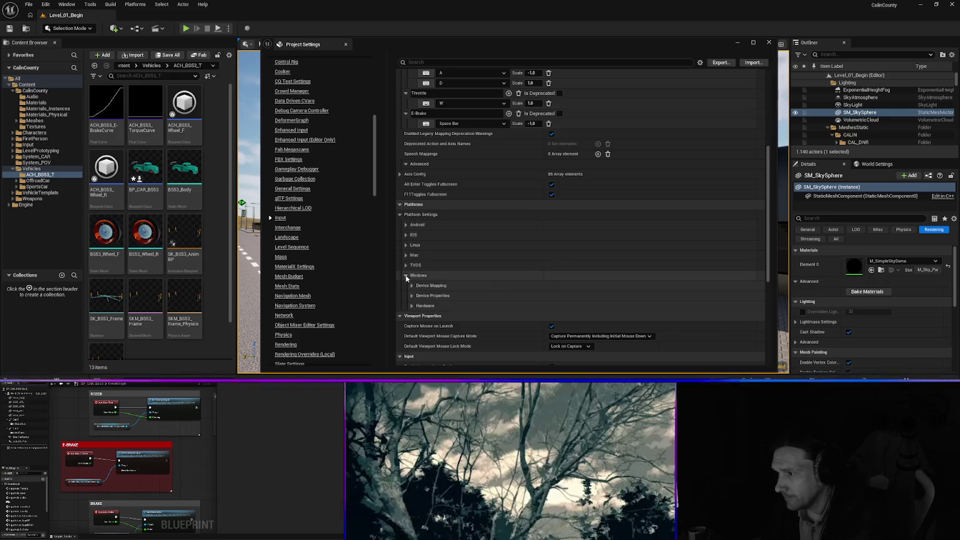
click(412, 295)
click(412, 326)
click(412, 296)
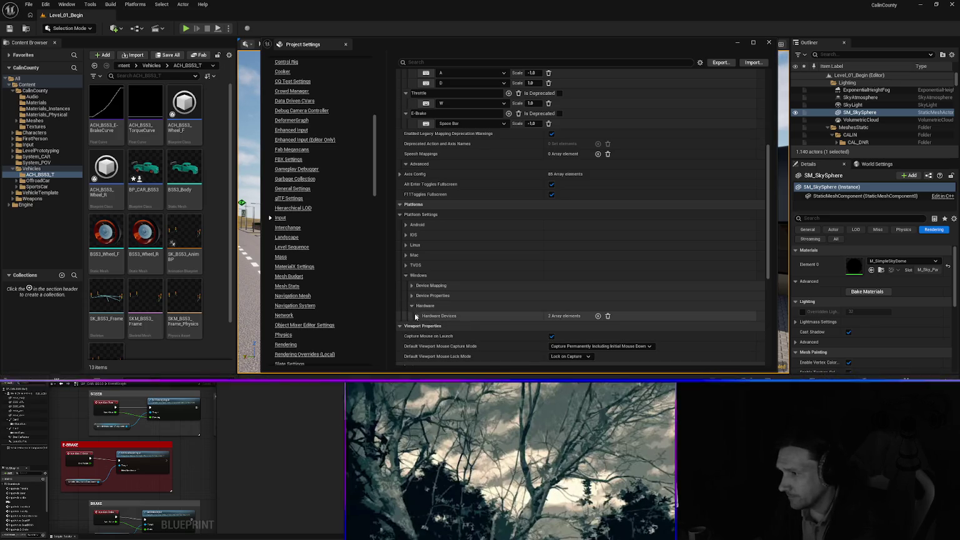
click(419, 316)
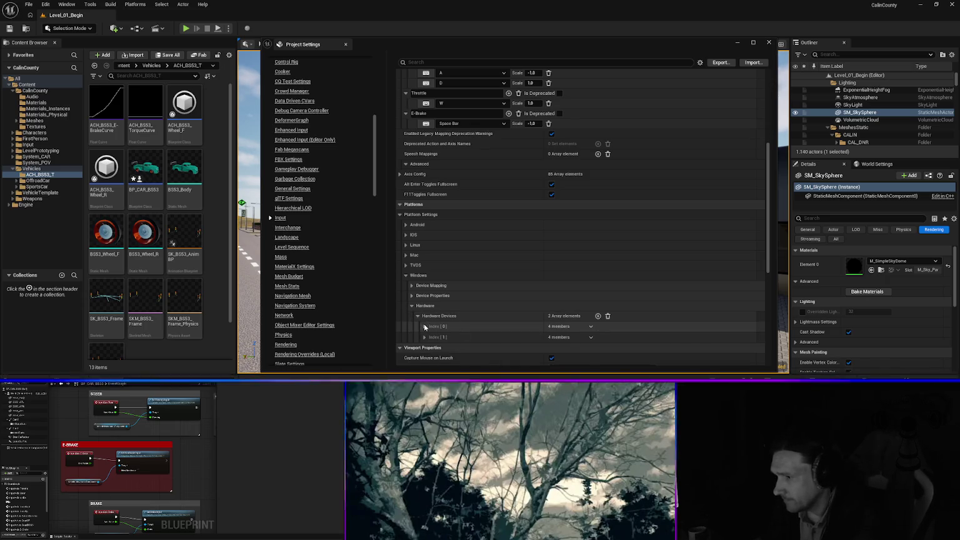
scroll(449, 304, down, 2)
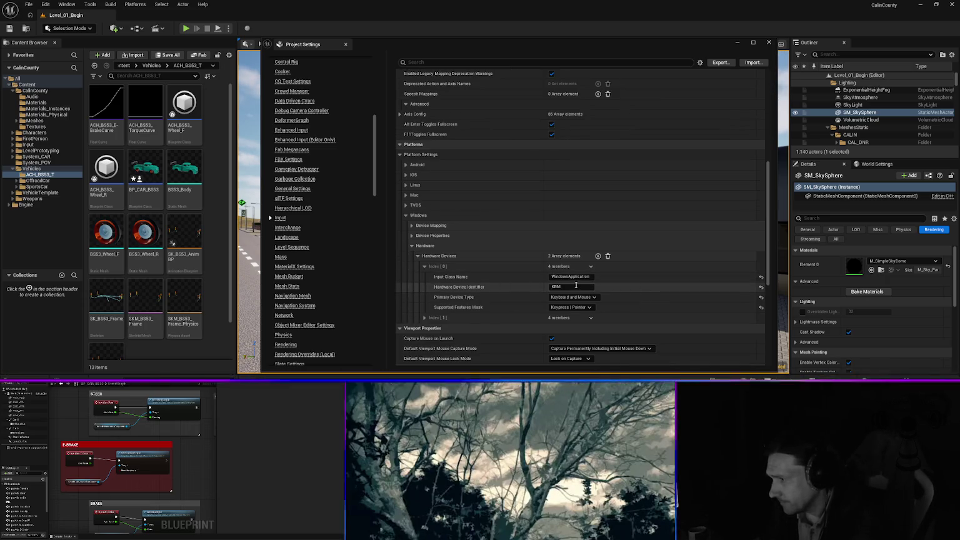
click(426, 317)
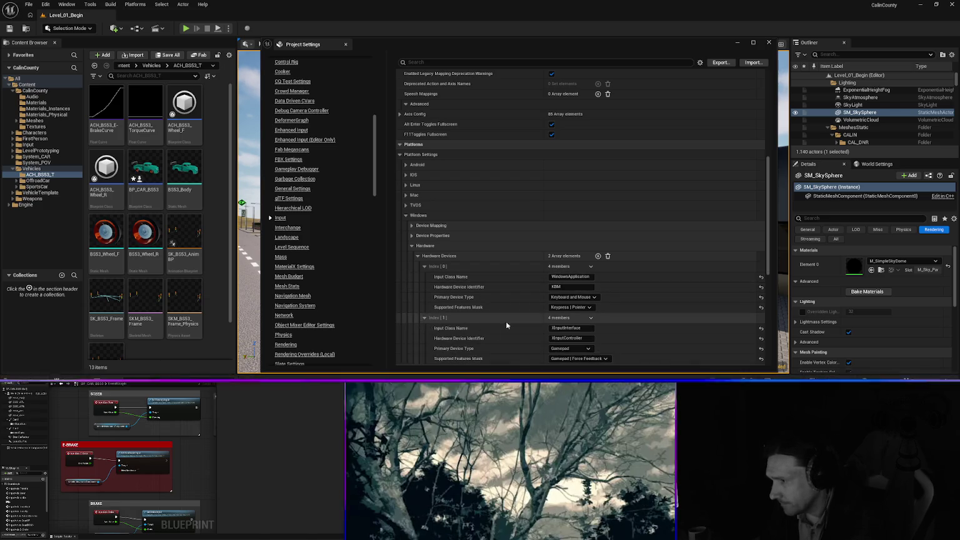
scroll(581, 336, down, 1)
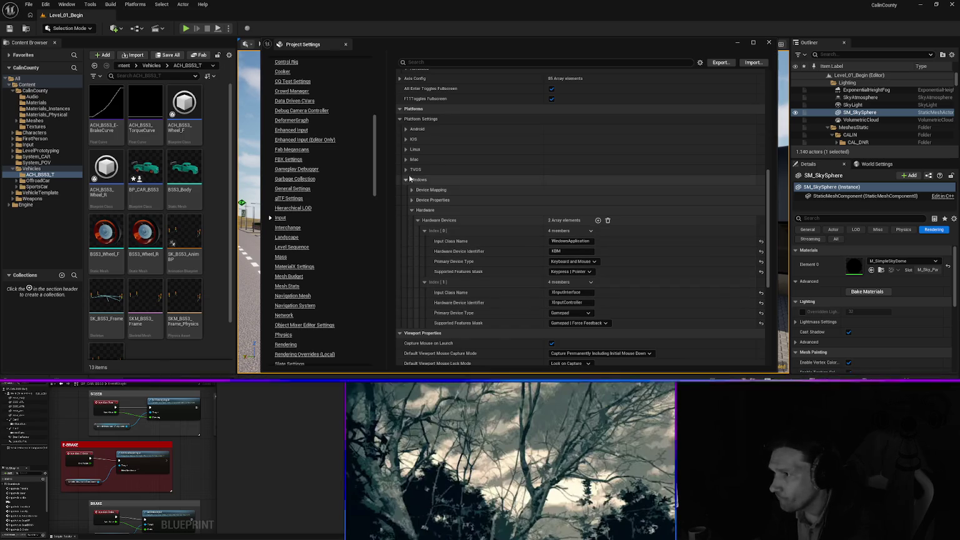
scroll(428, 146, up, 3)
scroll(428, 145, up, 3)
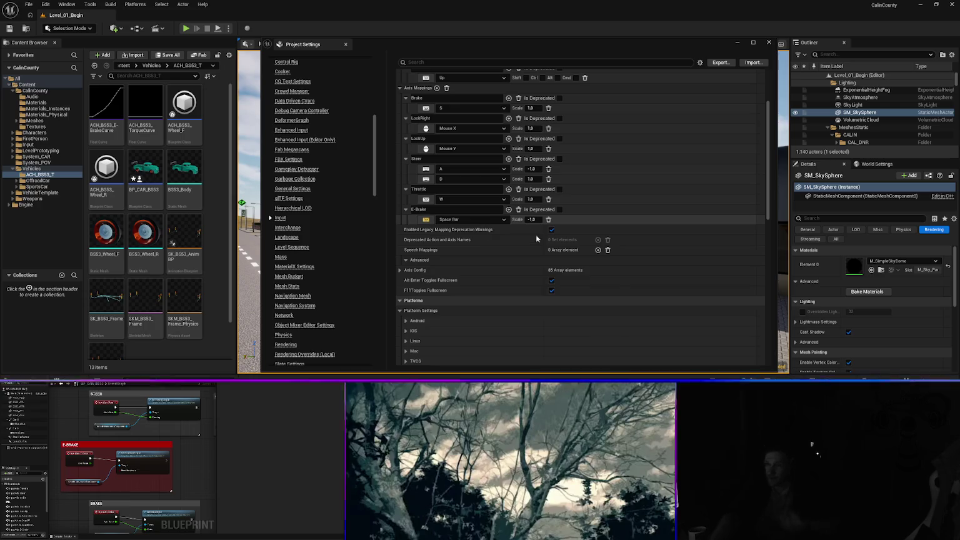
click(427, 221)
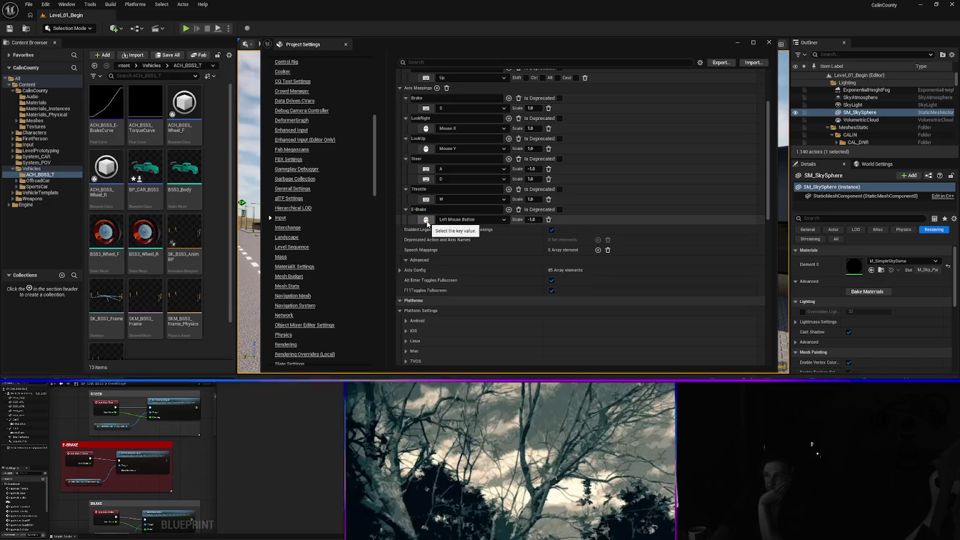
Rebind E-Brake back to Space Bar and bring up its list of bindable keys.
key(space)
right_click(427, 222)
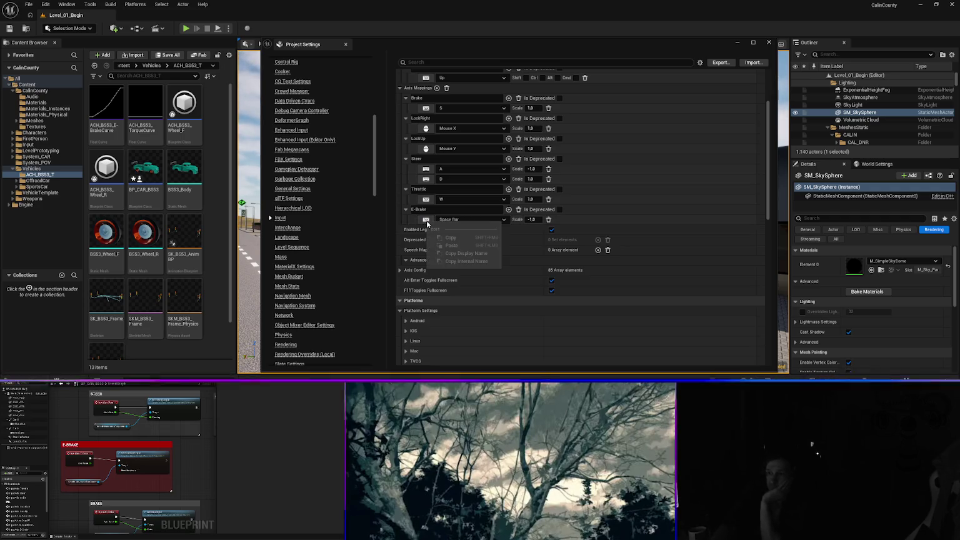
click(504, 220)
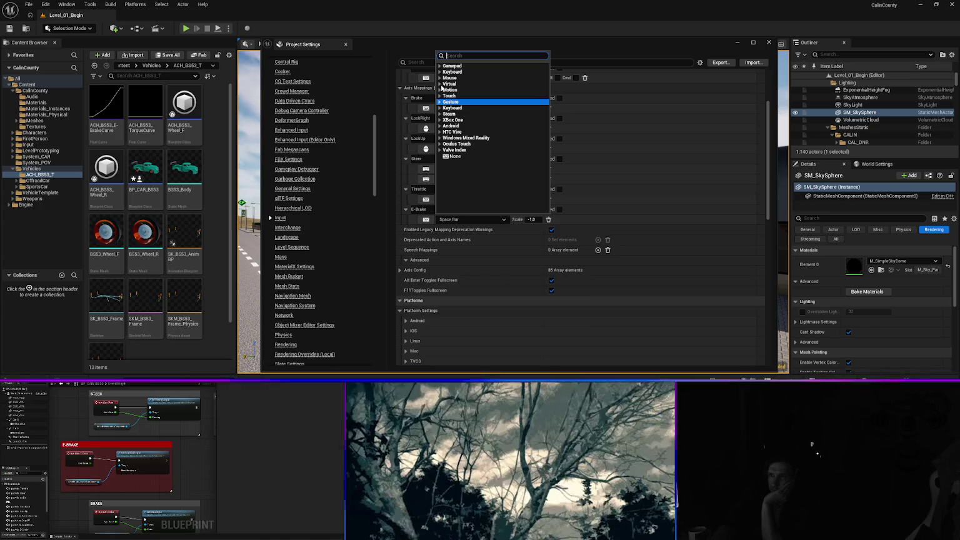
Browse the Gesture, Touch, Motion, Virtual, Keyboard and Gamepad key categories in the list.
click(440, 103)
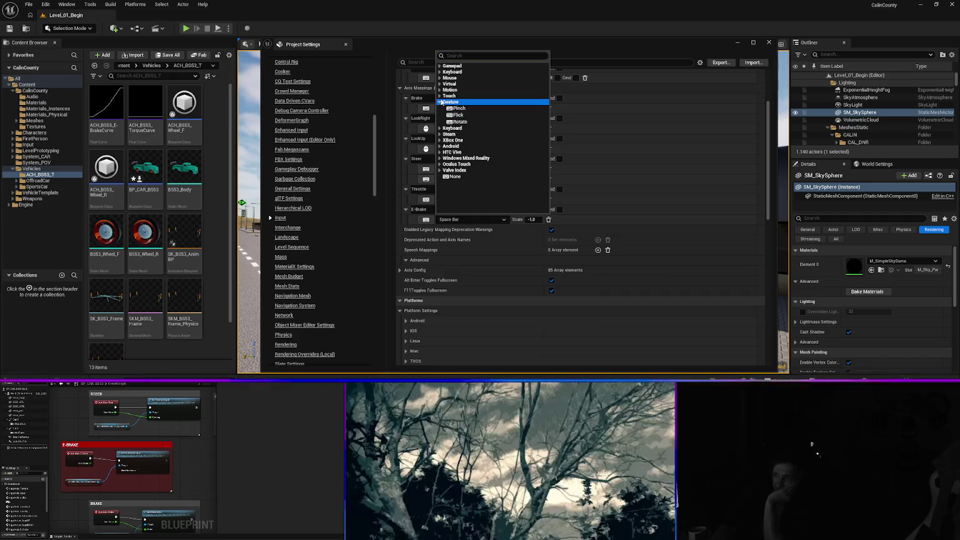
click(440, 96)
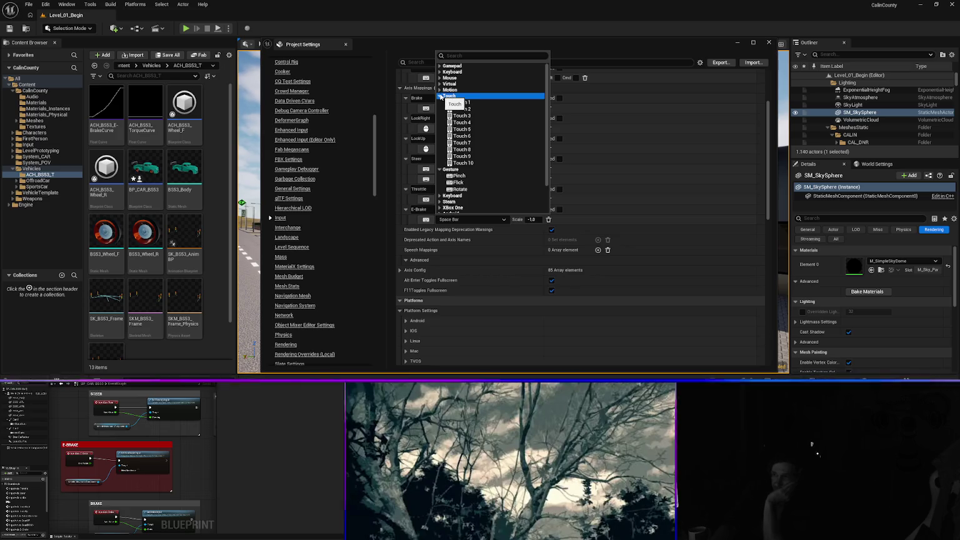
click(440, 90)
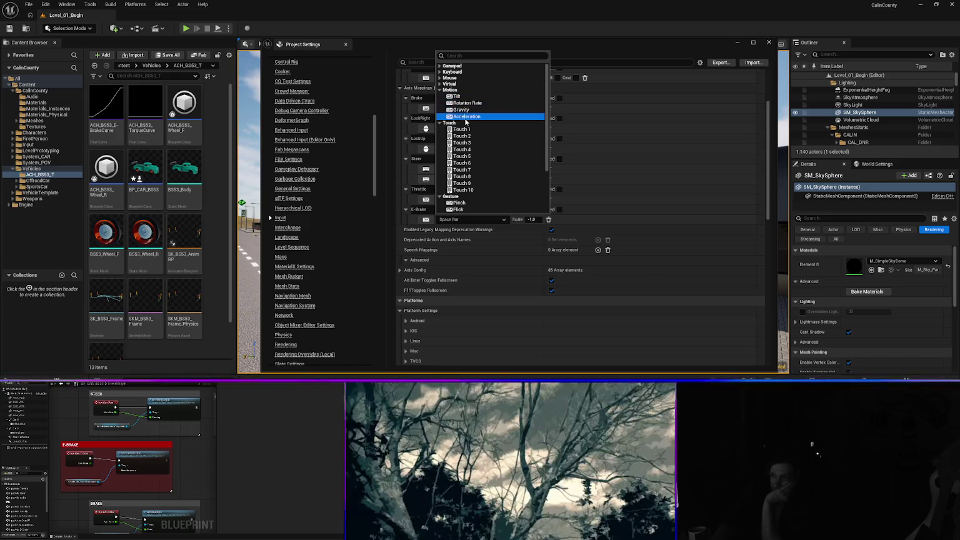
click(440, 90)
click(440, 84)
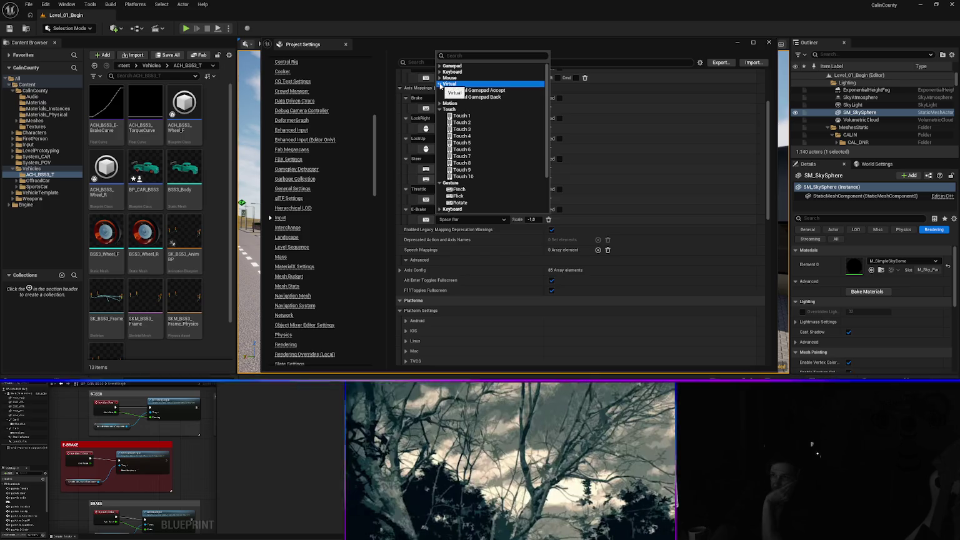
click(440, 85)
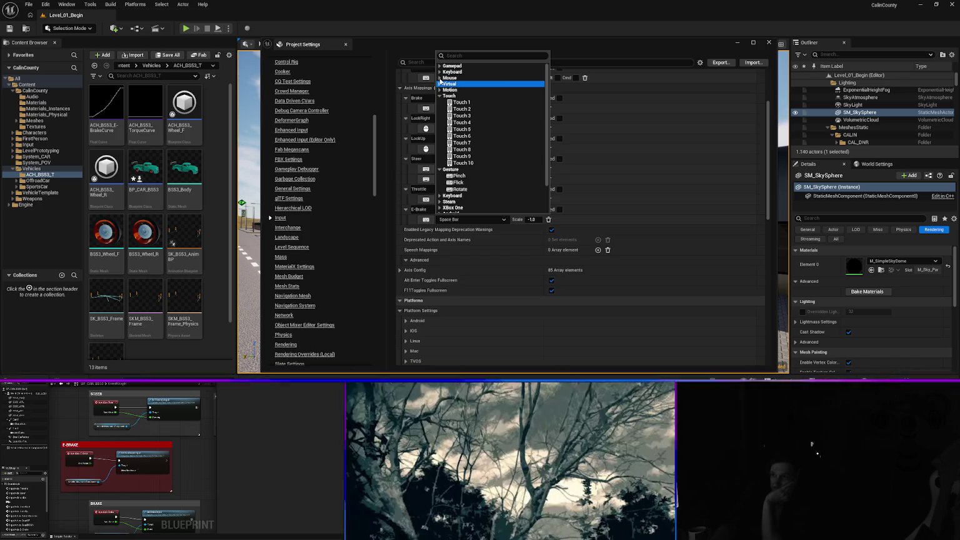
click(441, 72)
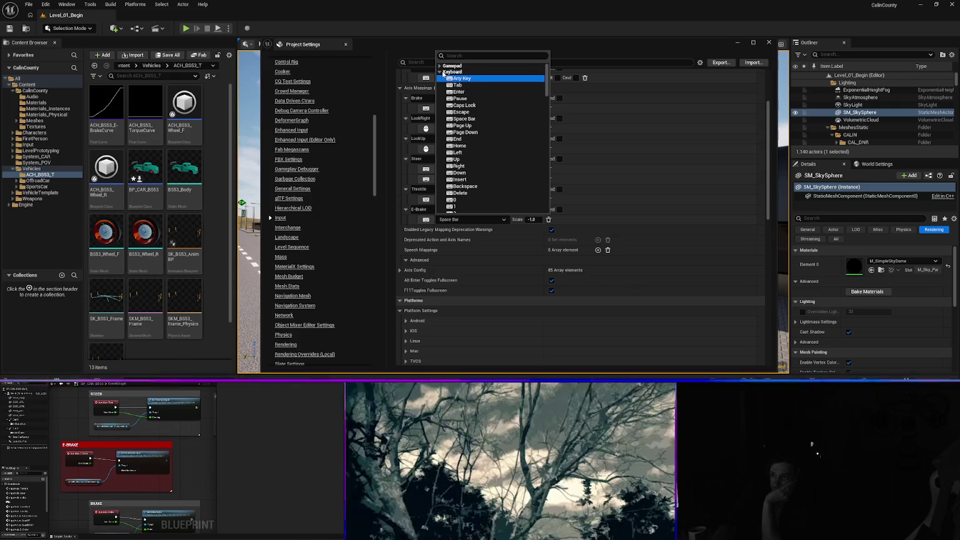
click(441, 72)
click(441, 66)
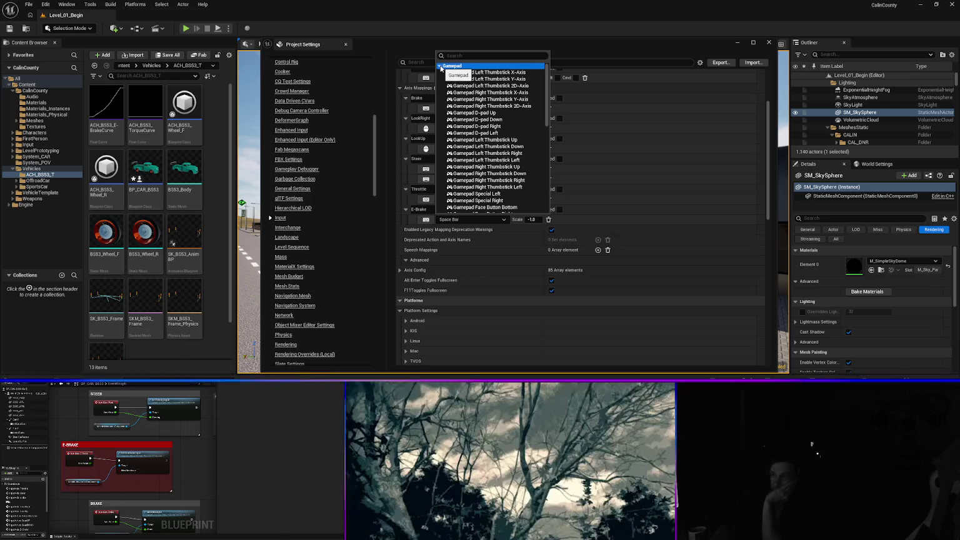
click(441, 67)
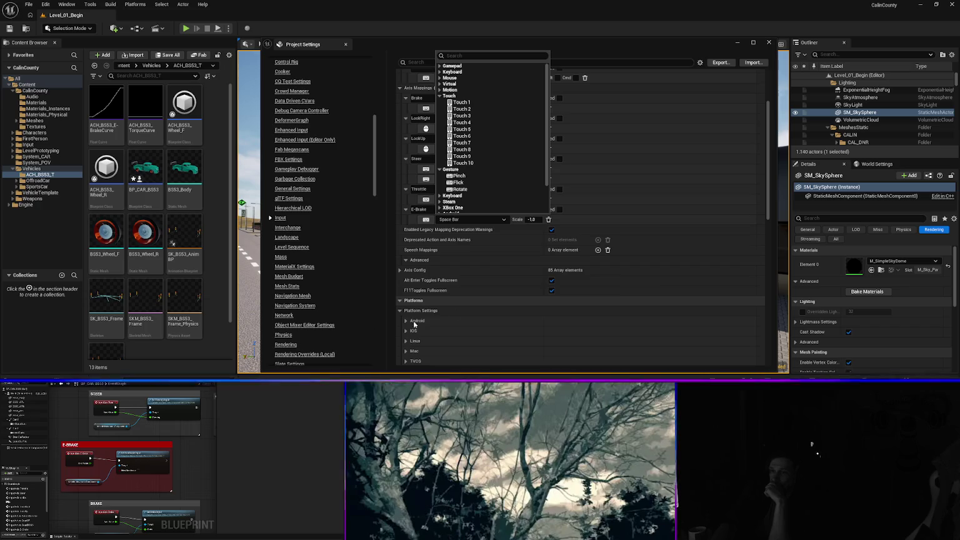
Set the E-Brake axis scale to 1.0 and close Project Settings to return to the level.
click(618, 48)
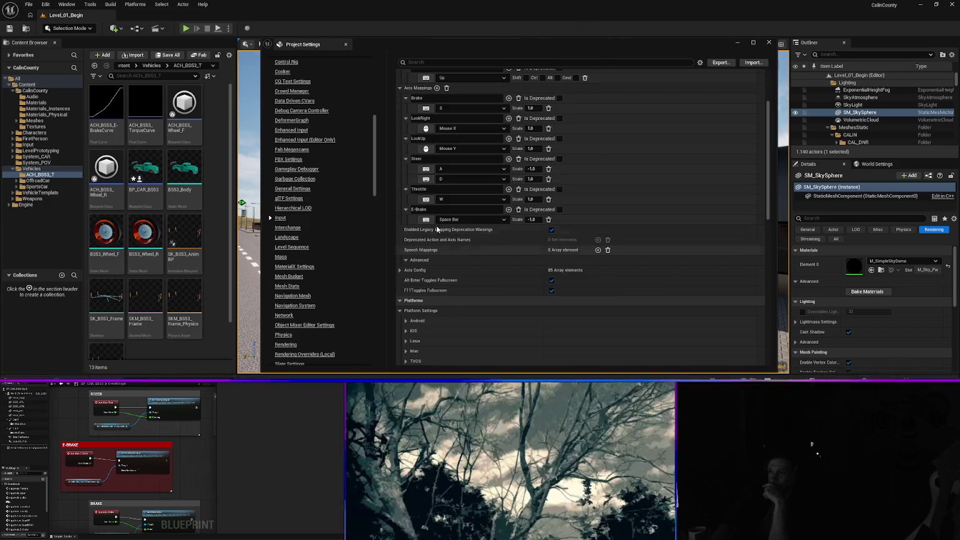
click(527, 220)
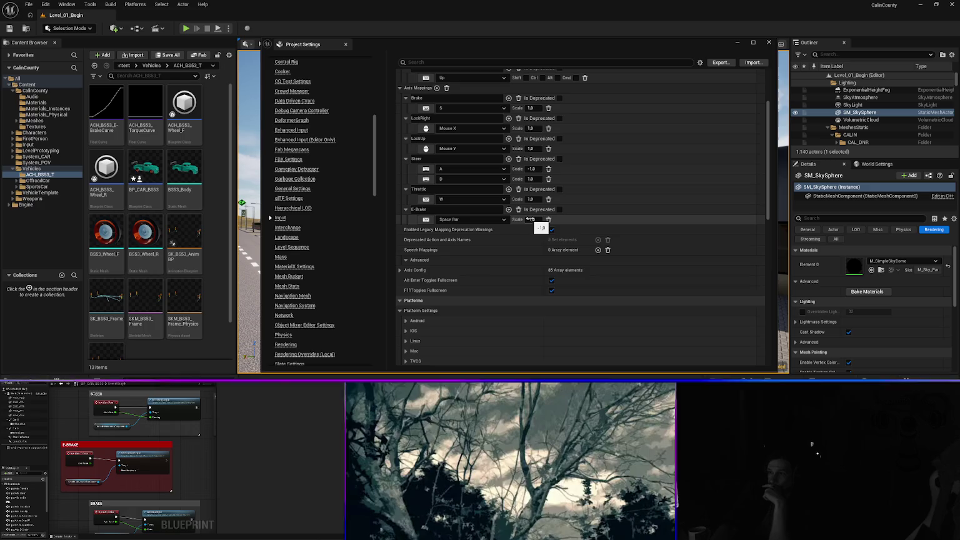
key(Return)
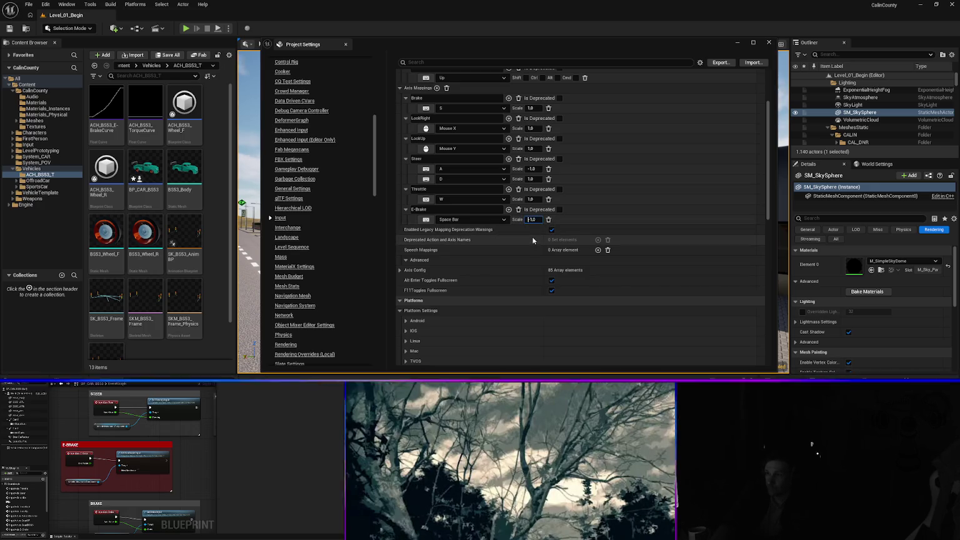
click(532, 220)
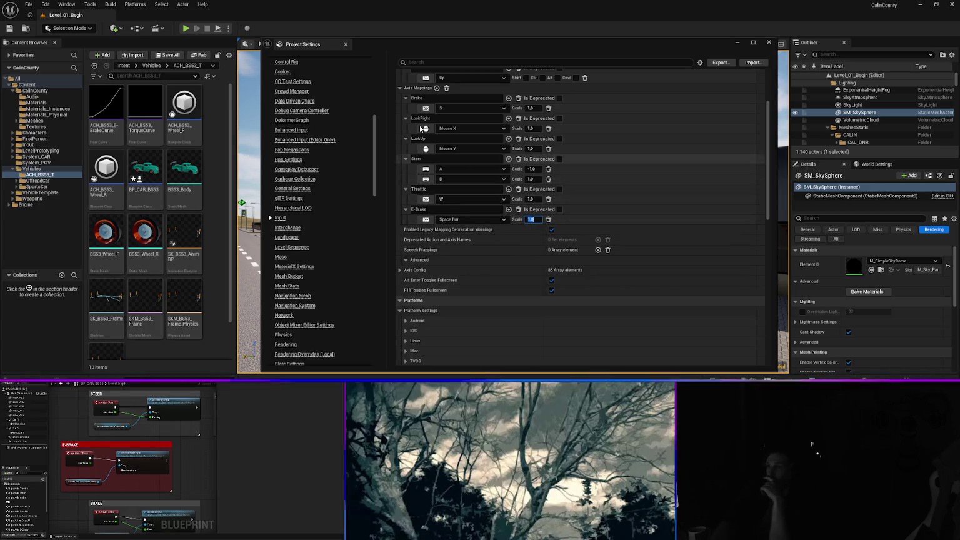
click(769, 43)
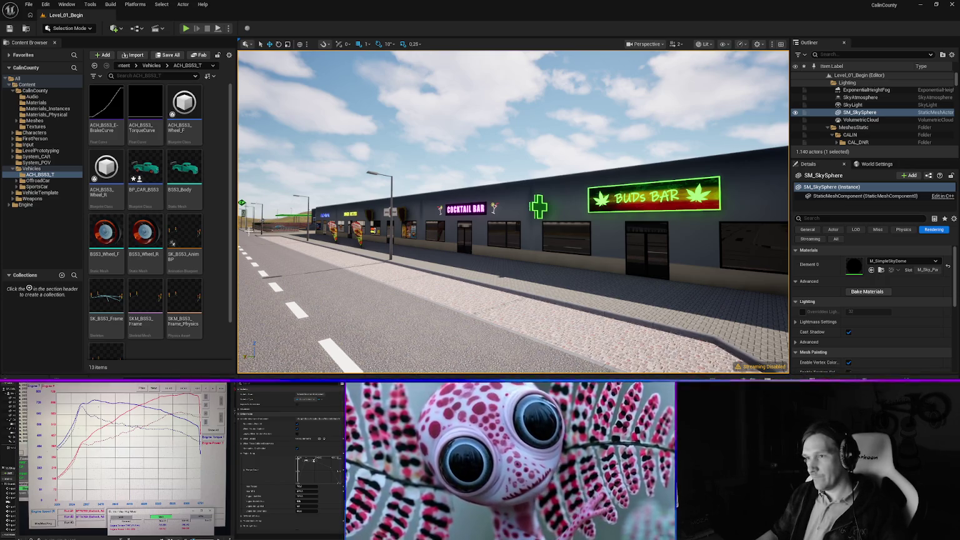
Widen the level viewport slightly and start renaming ACH_BS53_E-BrakeCurve with F2.
drag(236, 234, 217, 236)
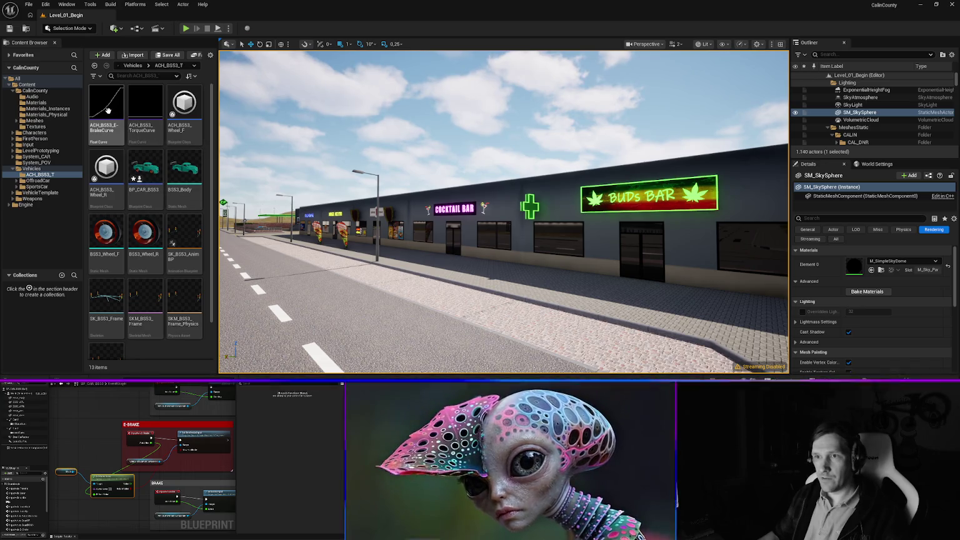
click(113, 136)
key(F2)
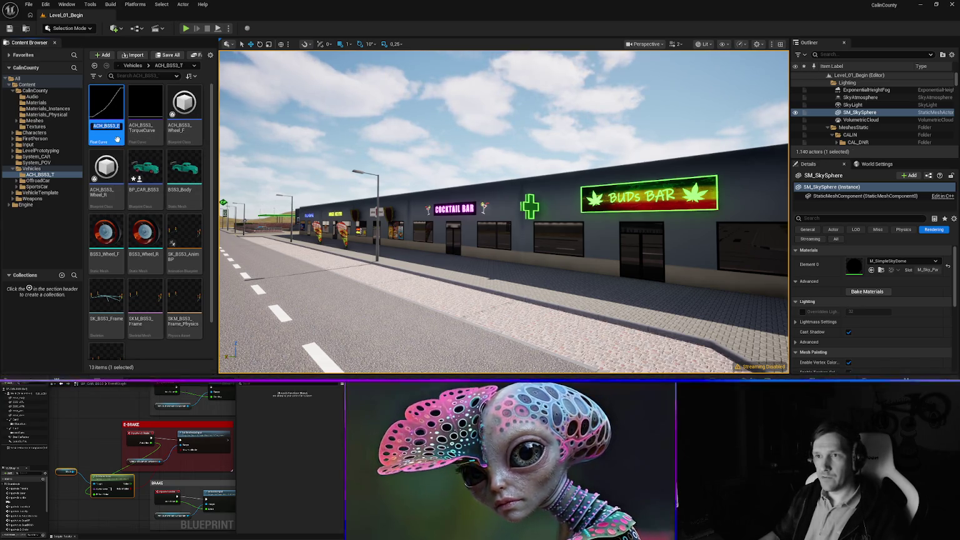
Commit the brake curve's unchanged name and launch Play in Editor with Alt+P.
key(End)
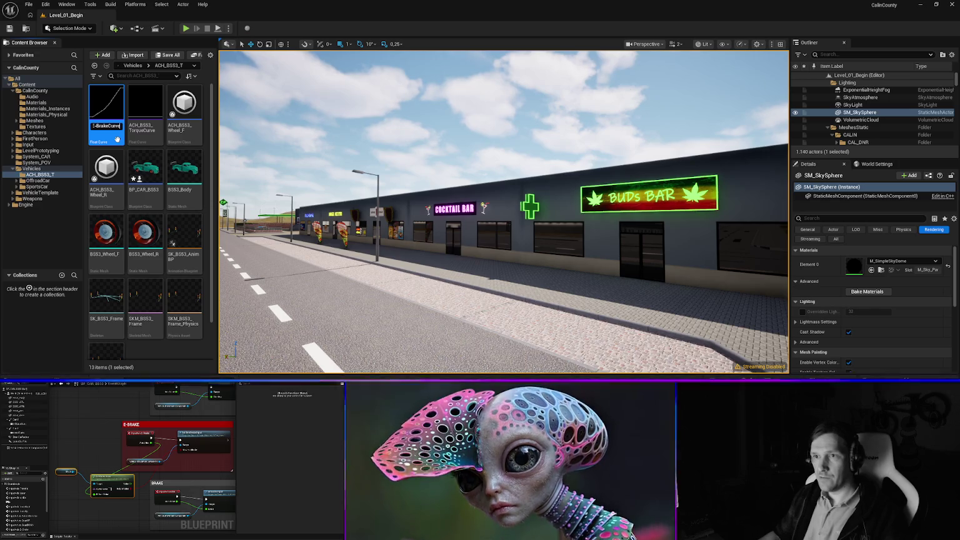
key(Return)
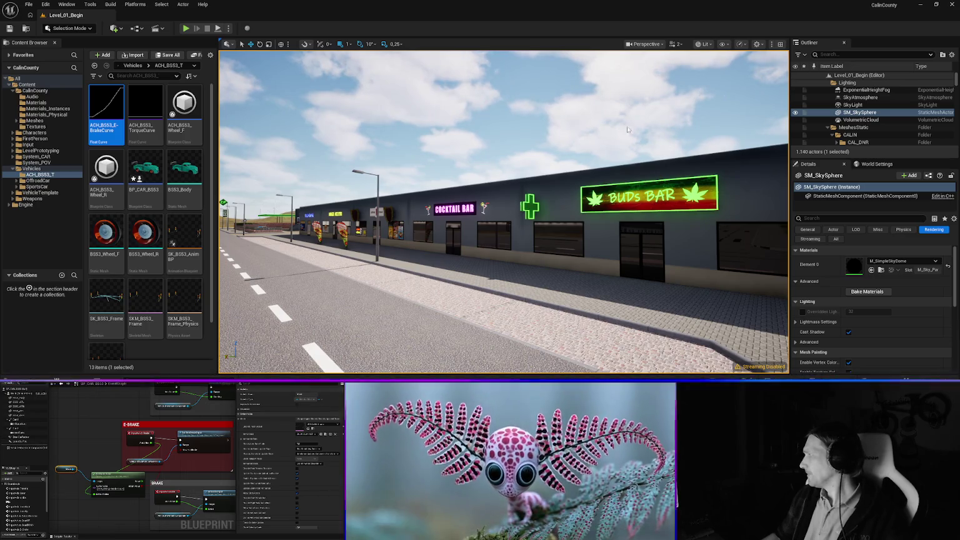
key(alt+p)
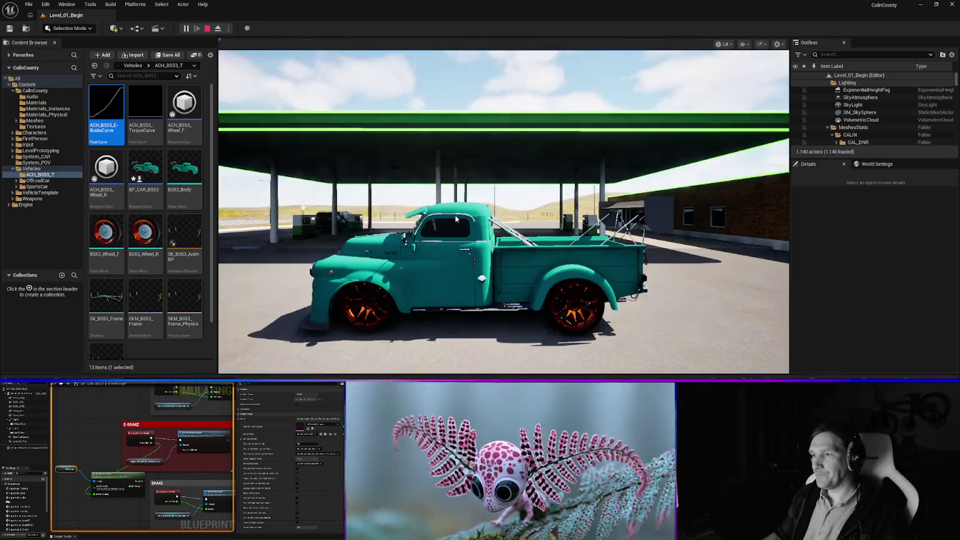
Drive the teal truck forward with W, then stop the play session with Esc.
key(w)
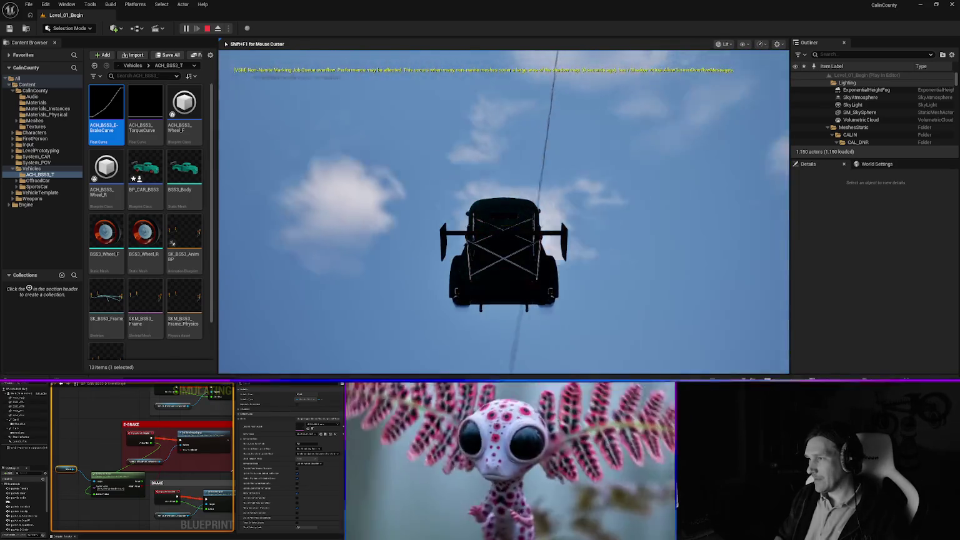
key(Escape)
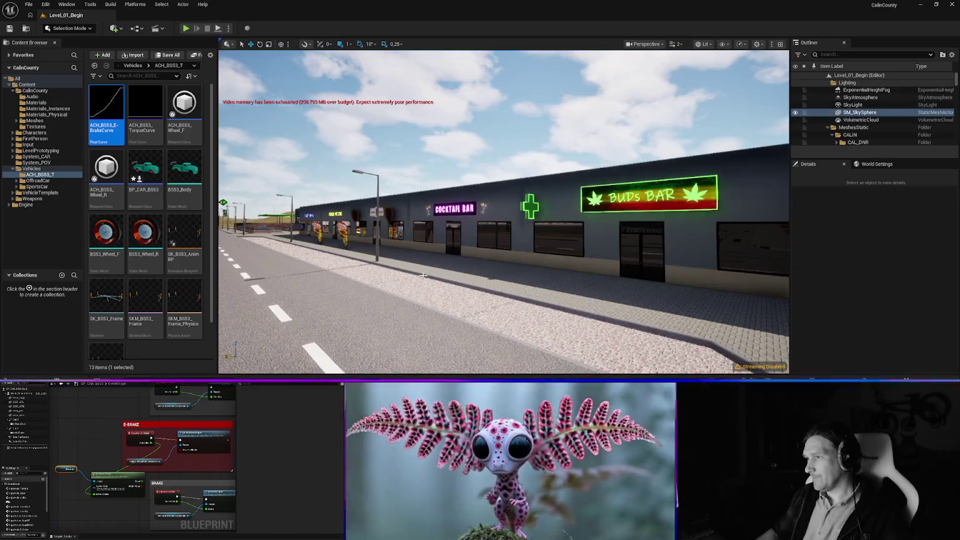
Fly to the mountain road and copy the 1GRAS_CAL_City_NE grass mesh's file path.
key(f)
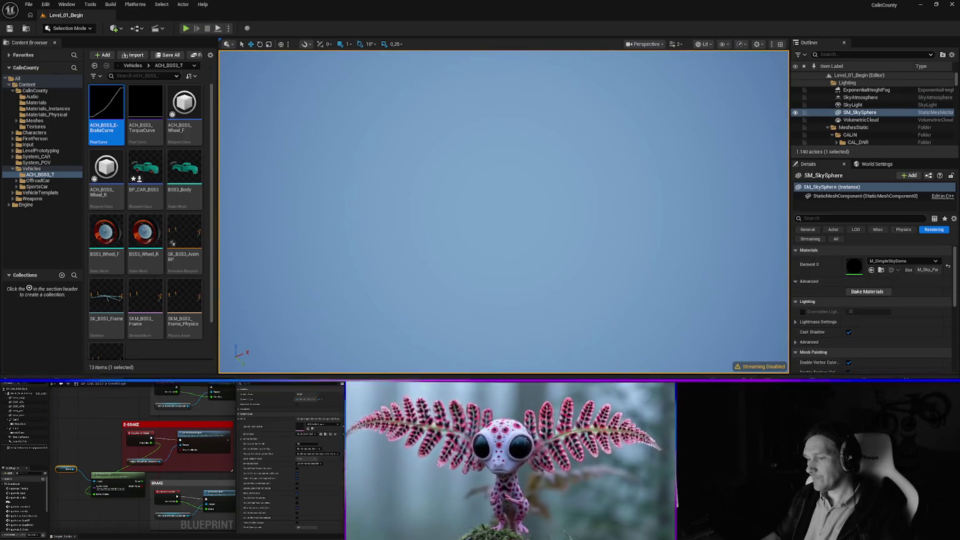
right_click(463, 62)
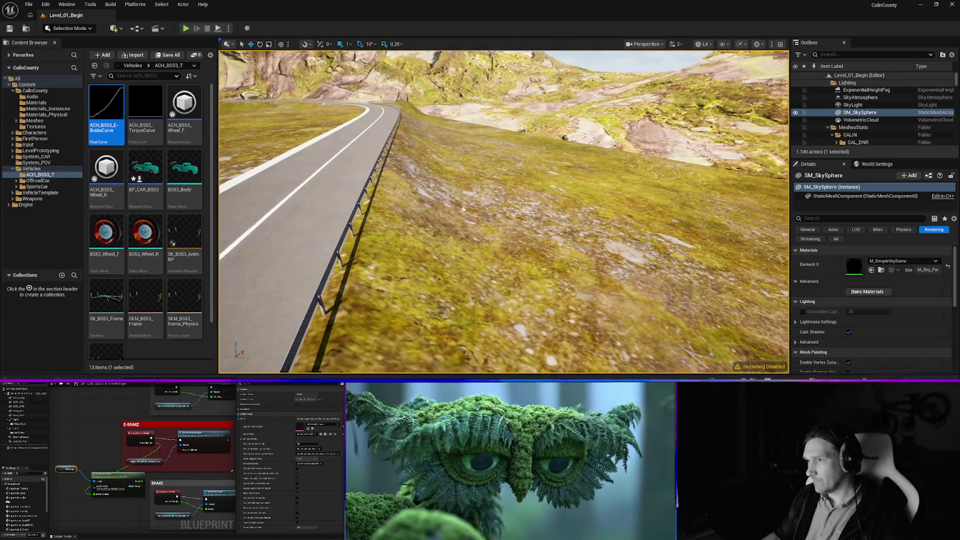
right_click(437, 206)
click(516, 160)
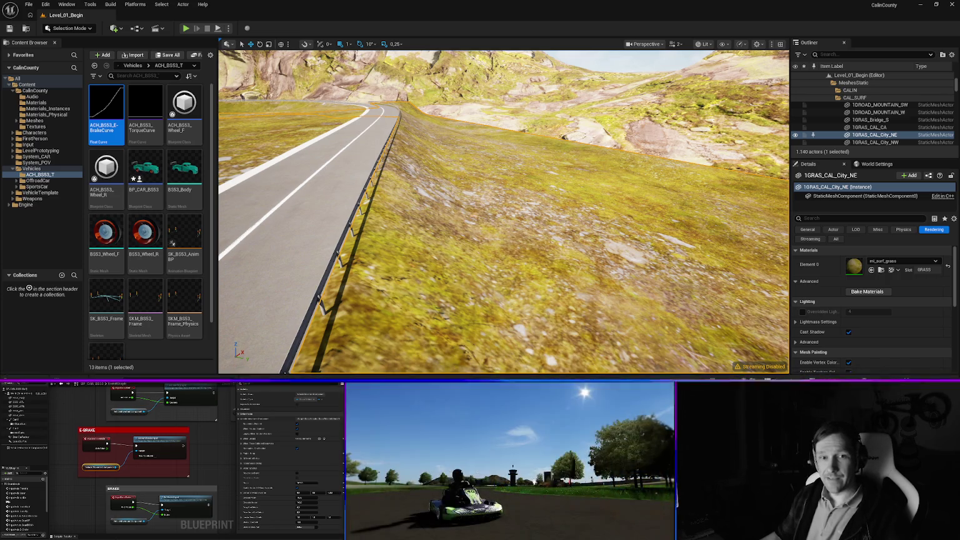
drag(449, 180, 418, 166)
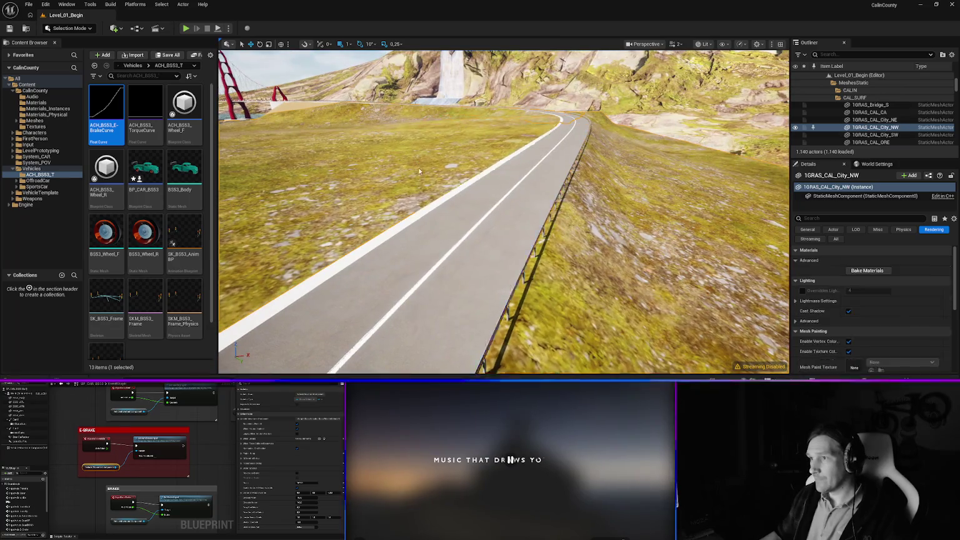
Fly along the curving road and bring up the 1GRAS_CAL_City_NW grass mesh's actor actions.
right_click(417, 166)
click(610, 168)
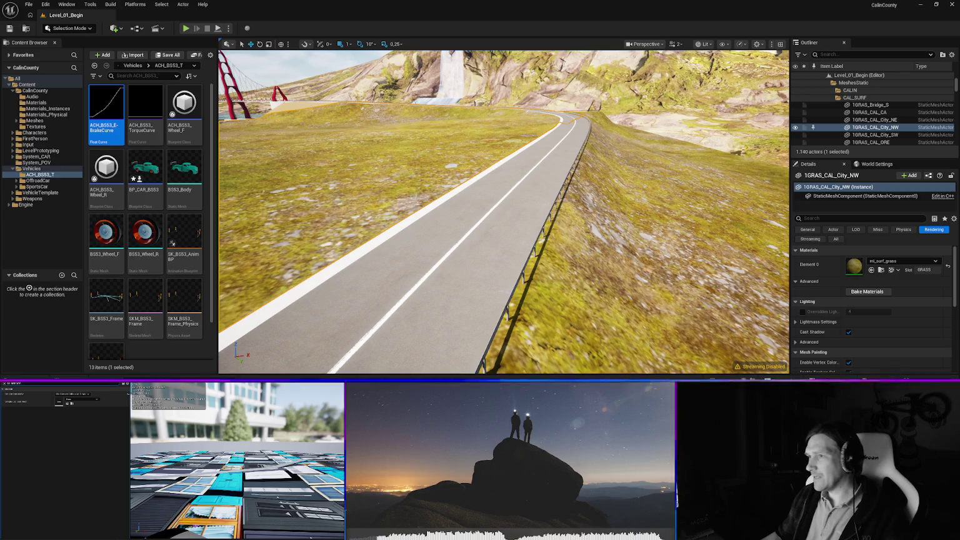
key(w)
key(a)
key(a)
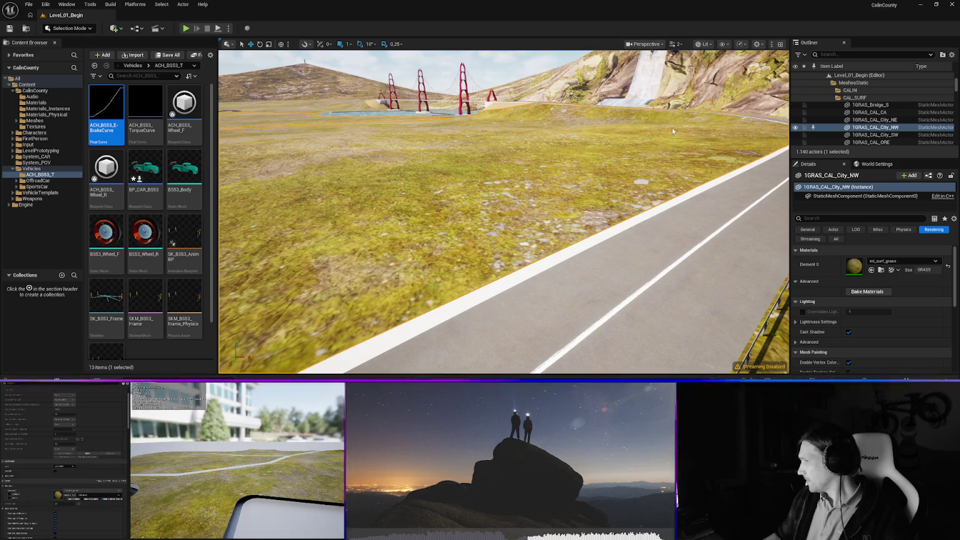
right_click(497, 189)
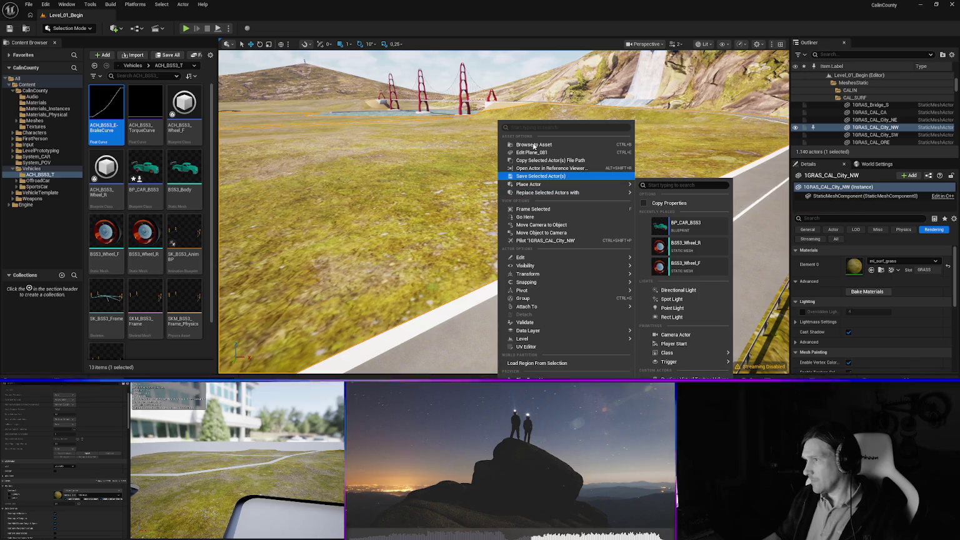
Briefly run Play in Editor, then center the view on the road and select 1ROAD_CITY_BRIDGE.
key(Escape)
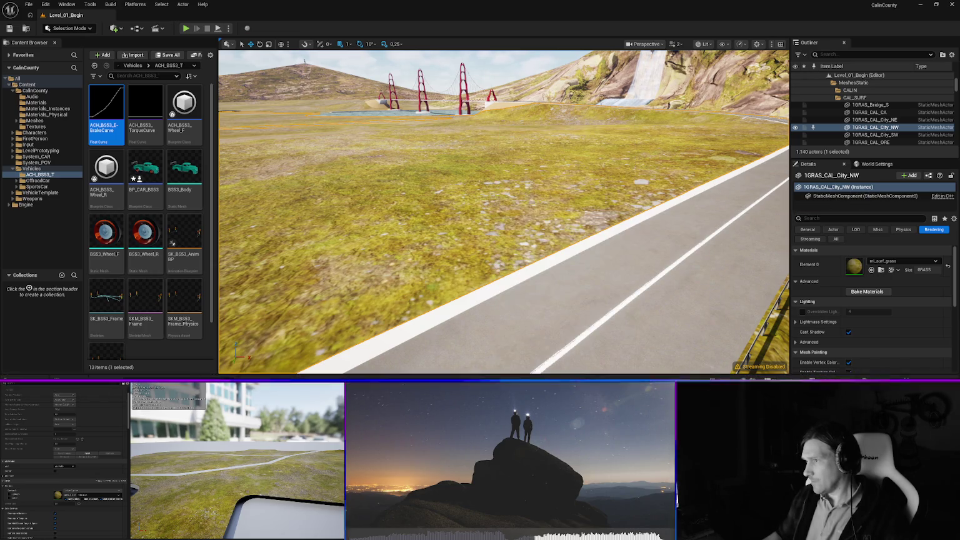
key(alt+p)
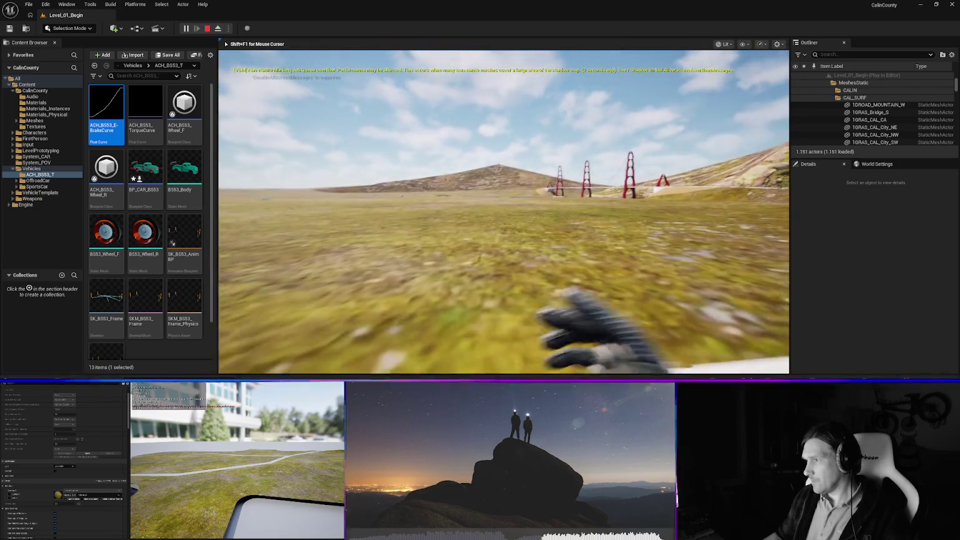
key(Escape)
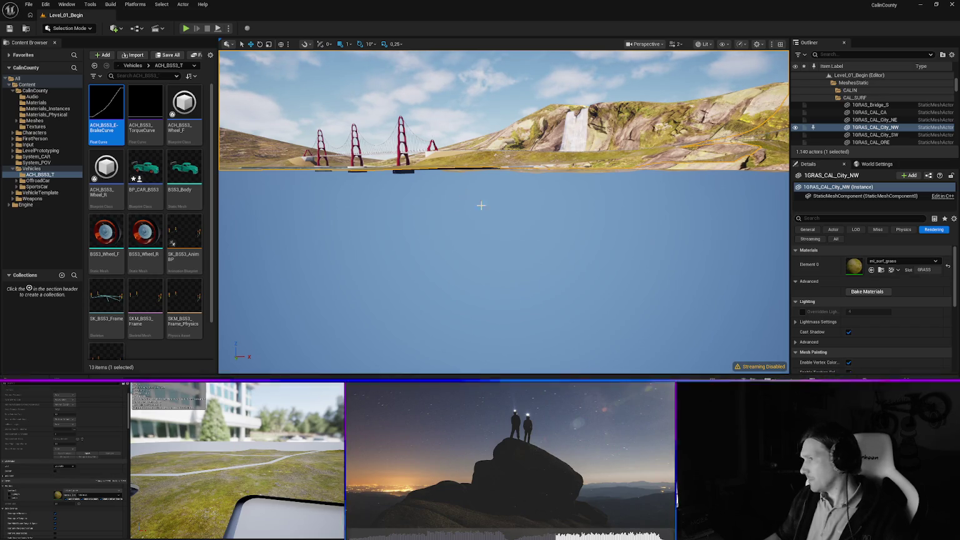
scroll(537, 275, up, 1)
scroll(504, 212, up, 5)
drag(511, 285, 511, 286)
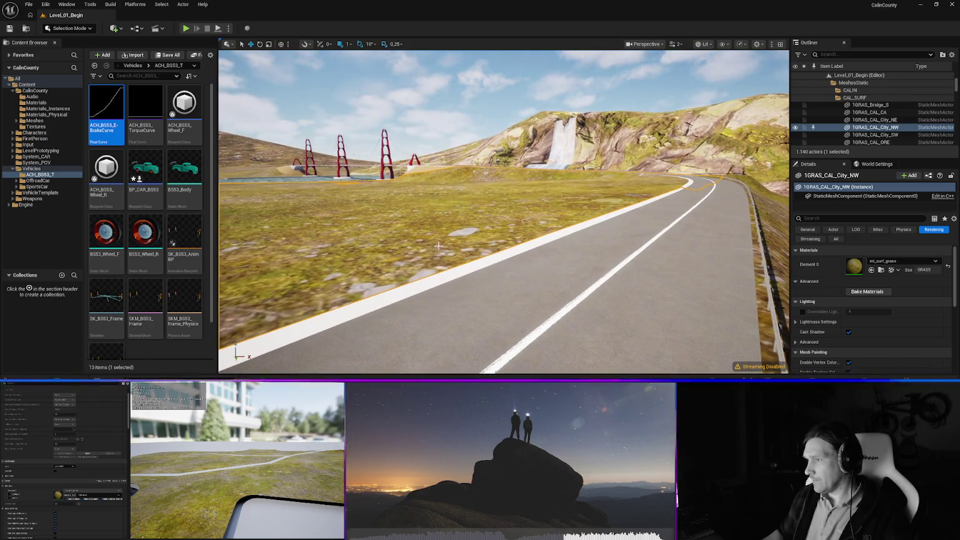
right_click(510, 288)
key(Escape)
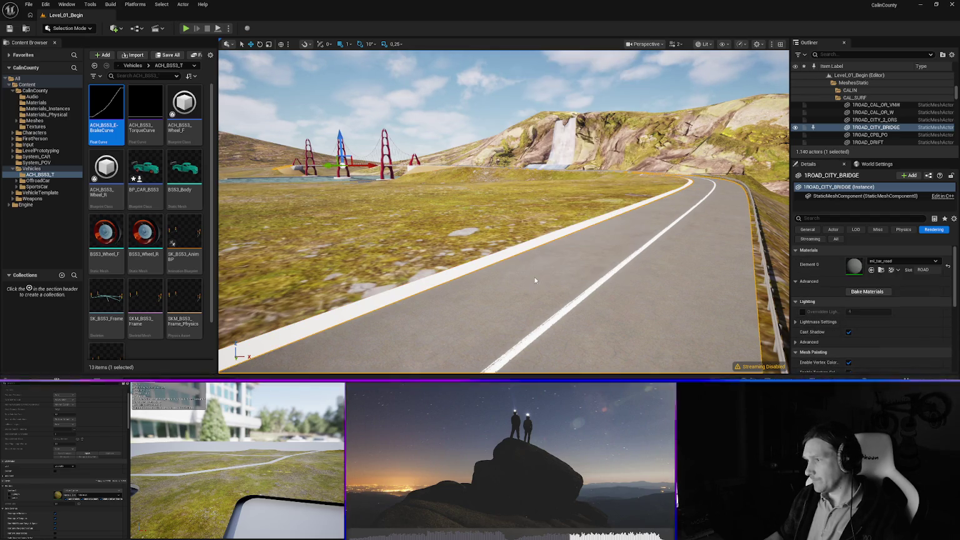
Drive the car onto the grass, toward the waterfall, back over the road and down the slope.
key(alt+p)
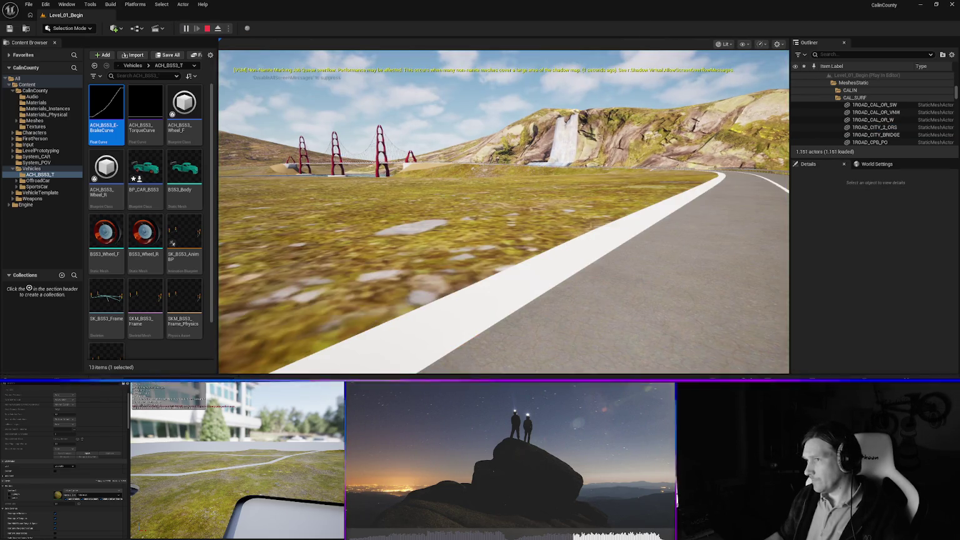
key(w)
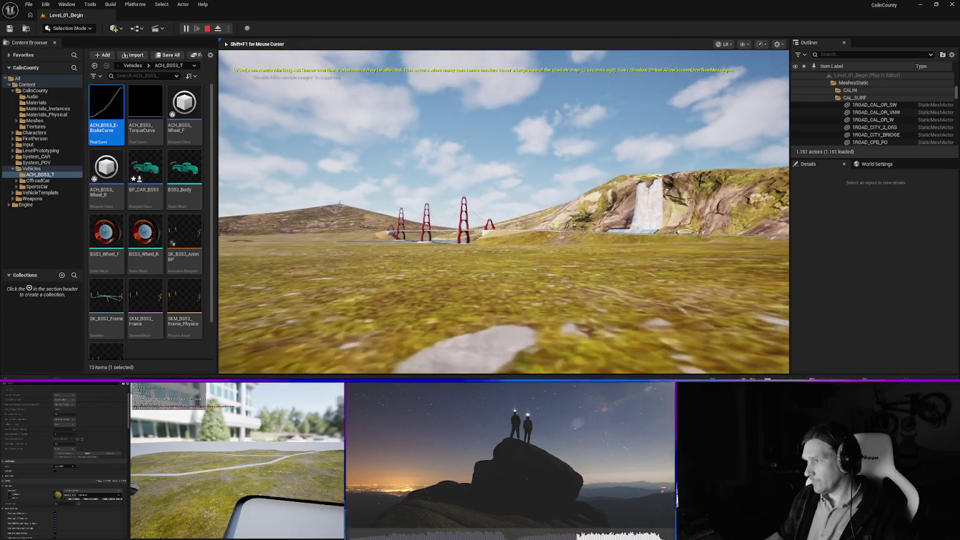
key(d)
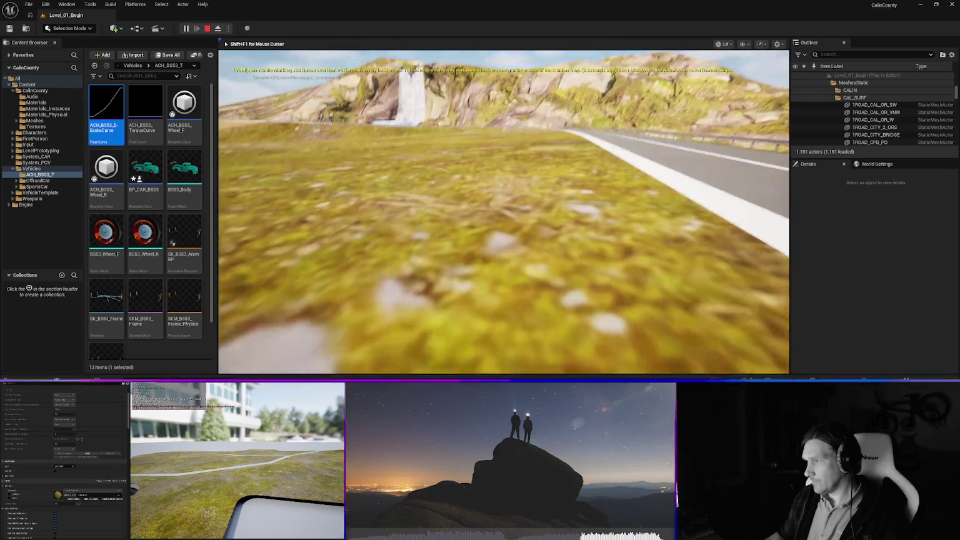
key(d)
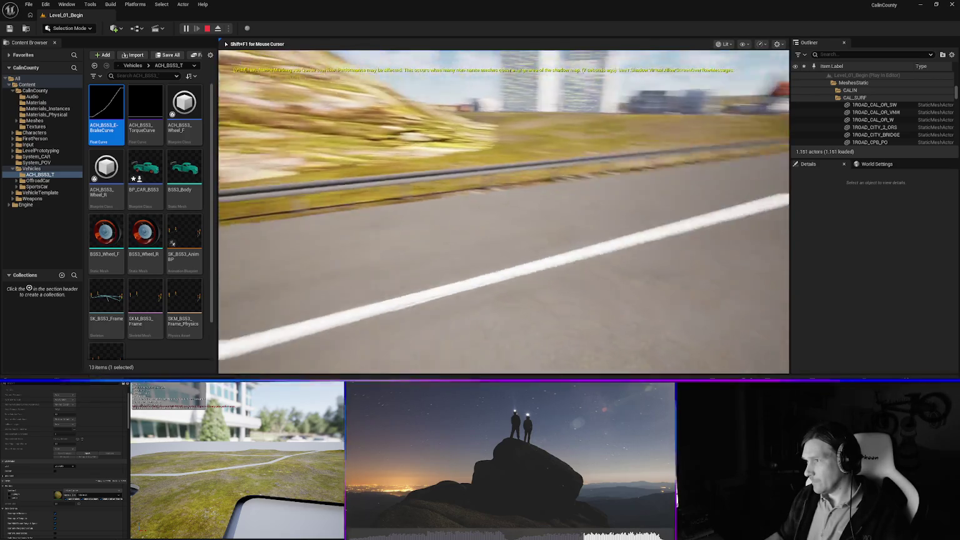
key(a)
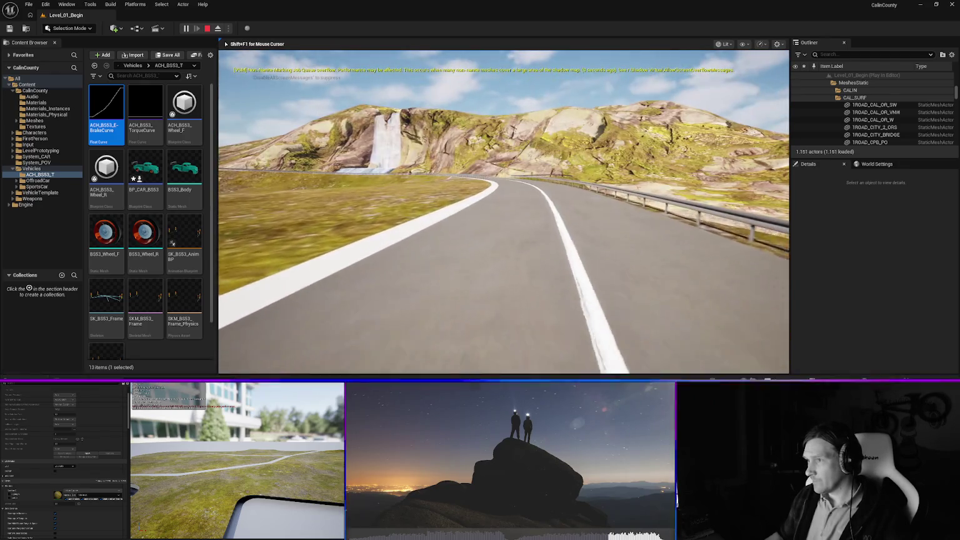
key(Escape)
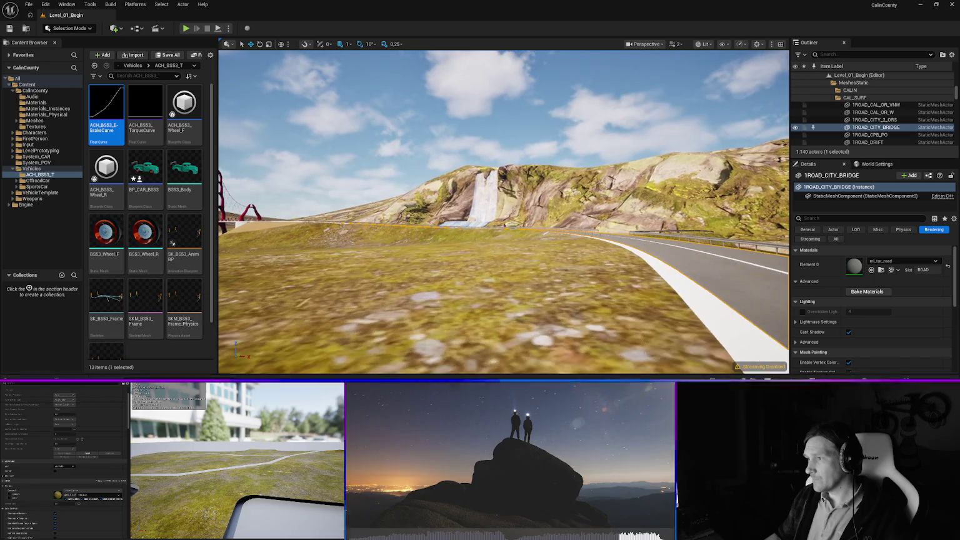
Fly past the waterfall and its pool, then centre the view on the bridge.
scroll(504, 211, up, 3)
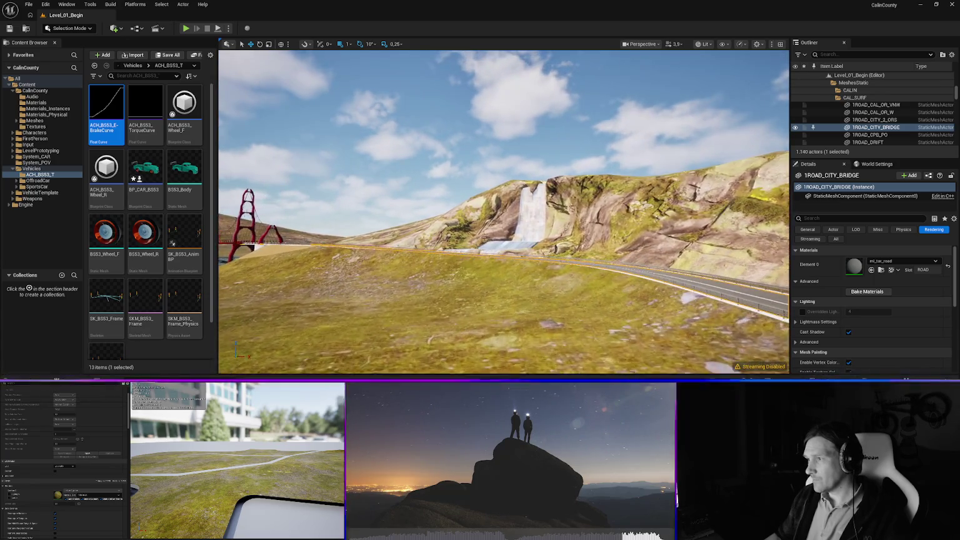
scroll(503, 211, up, 1)
scroll(503, 212, up, 3)
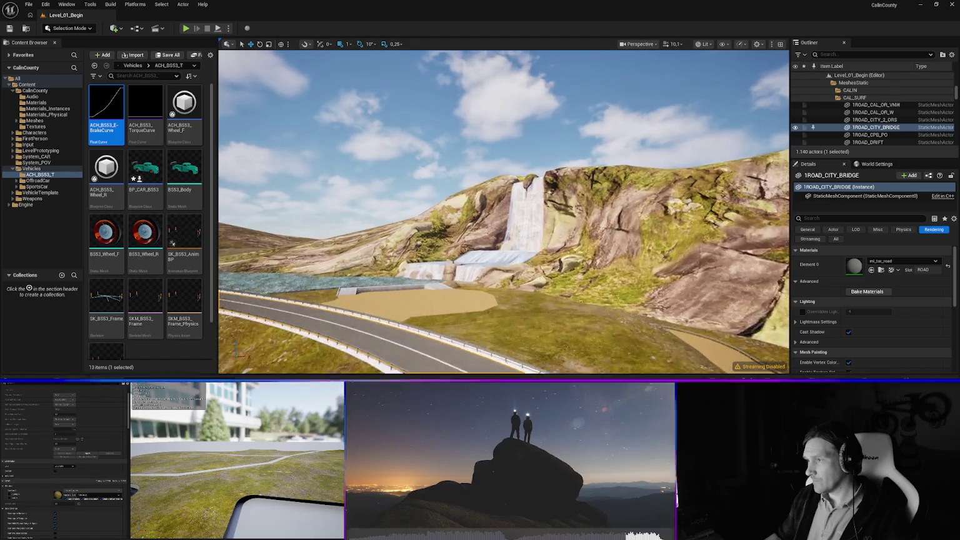
key(w)
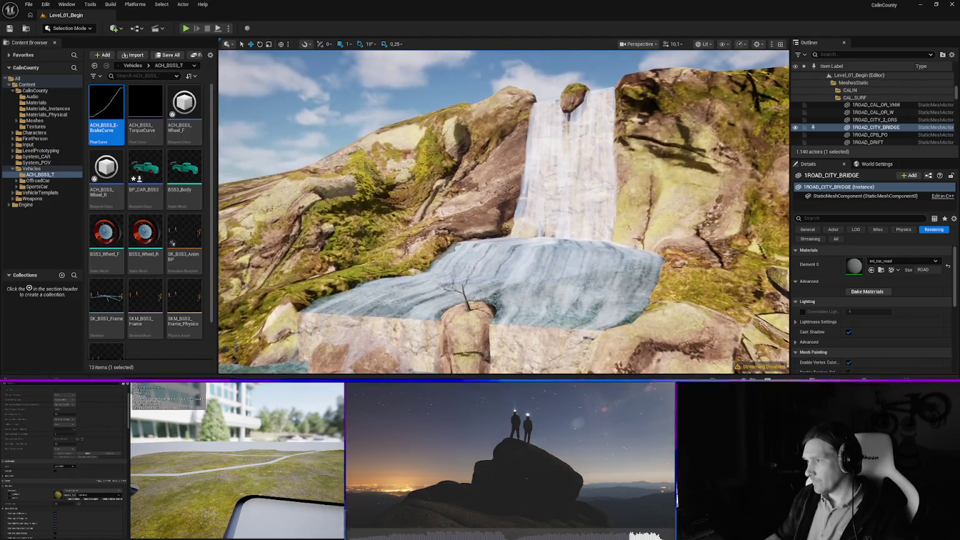
key(w)
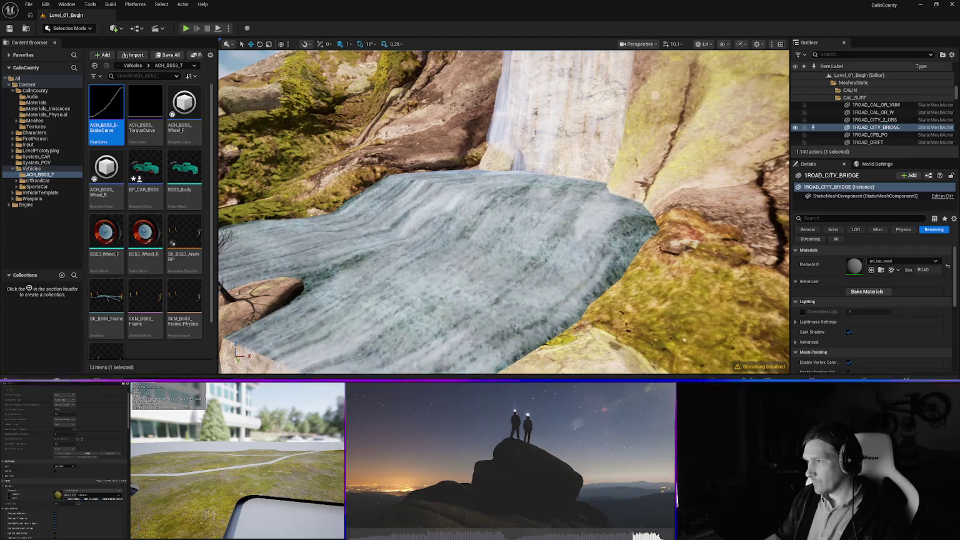
key(w)
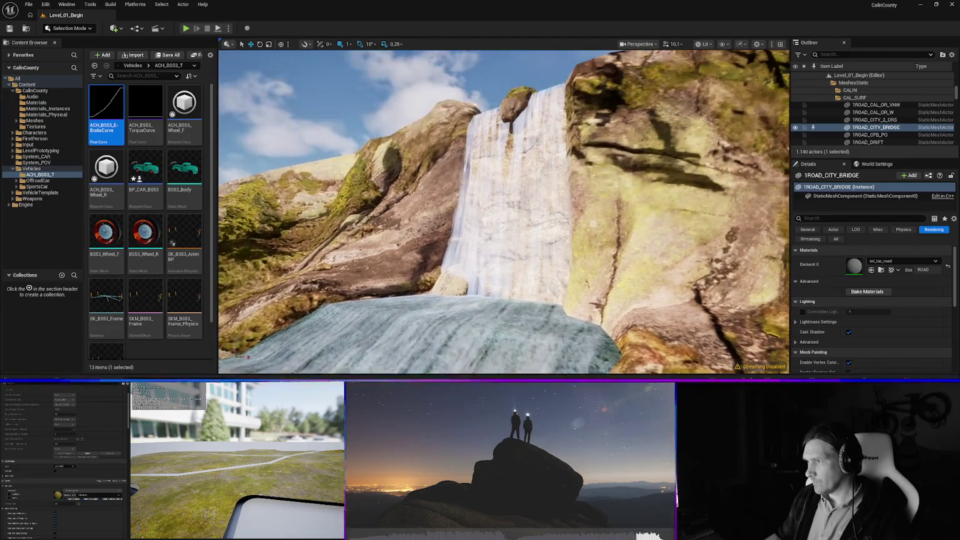
key(s)
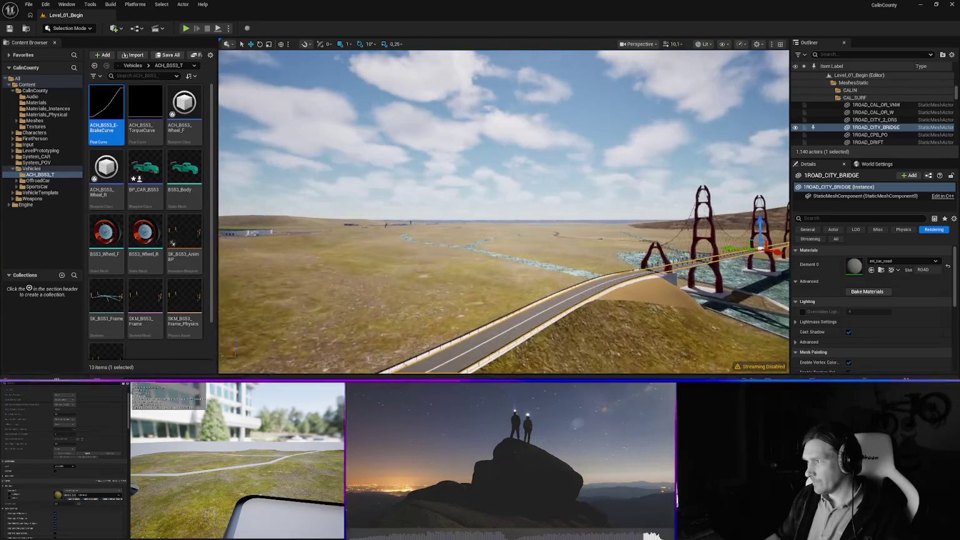
key(f)
Fly along the bridge and over the grassland to the city buildings, then clear the selection.
key(w)
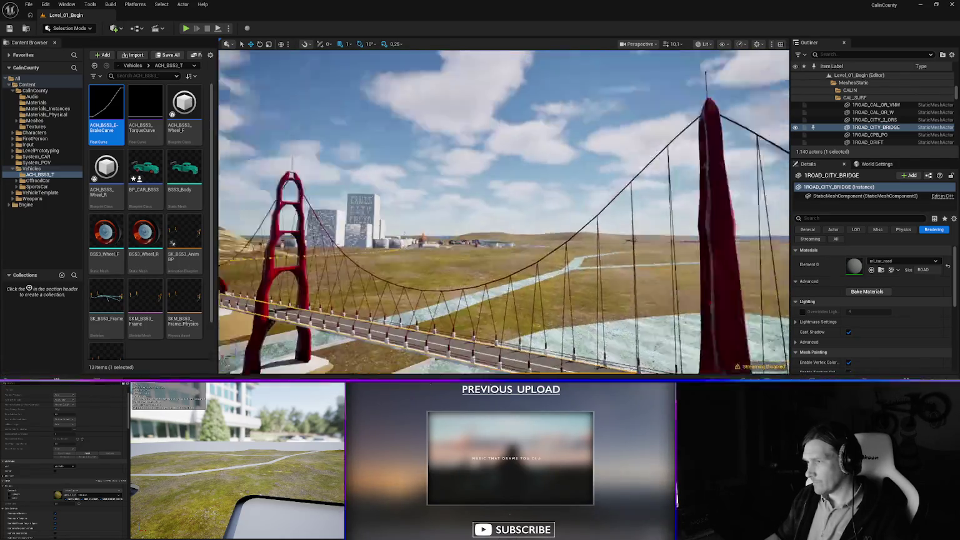
key(w)
key(w)
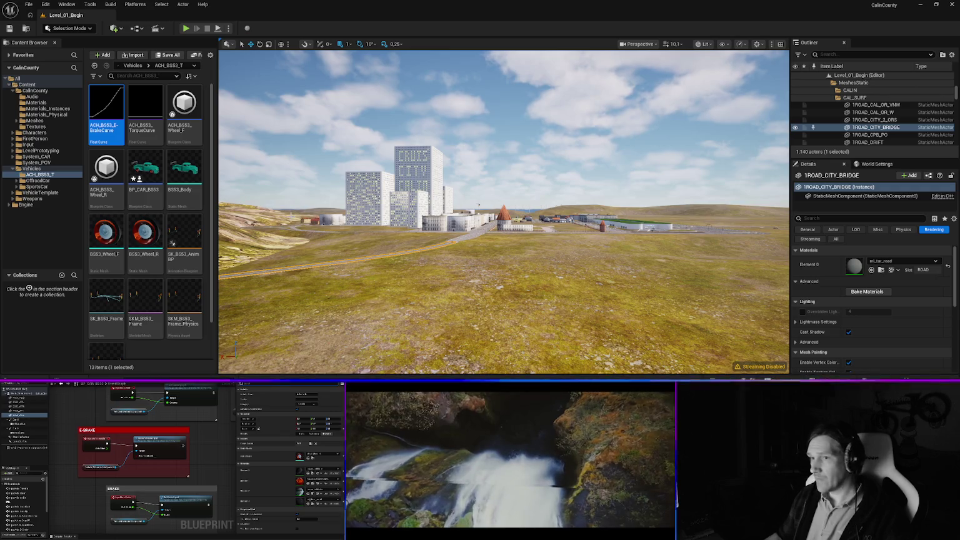
key(w)
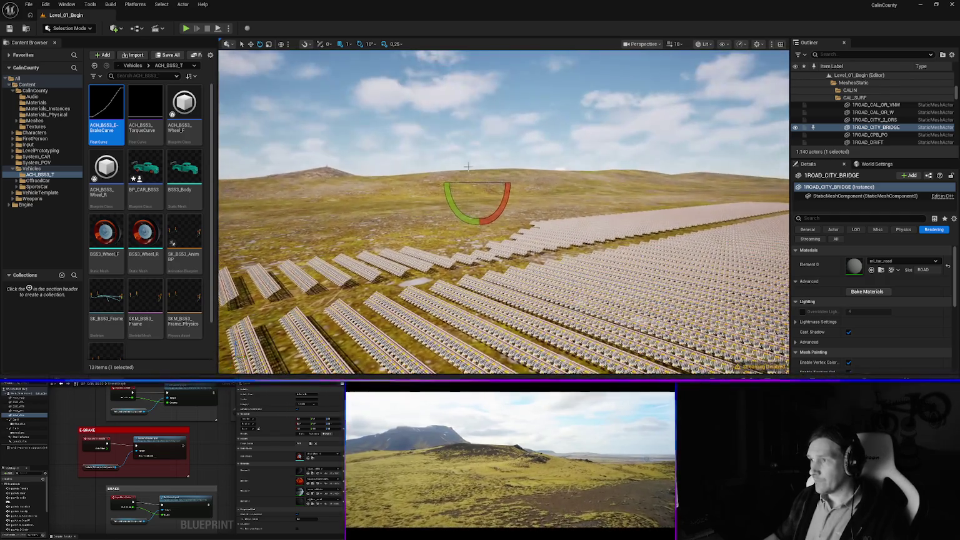
click(477, 149)
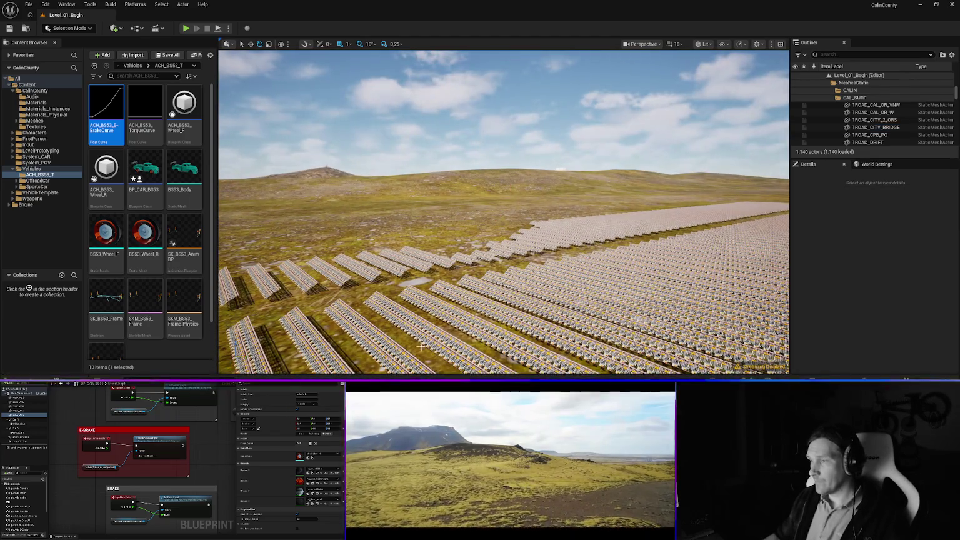
key(ctrl+space)
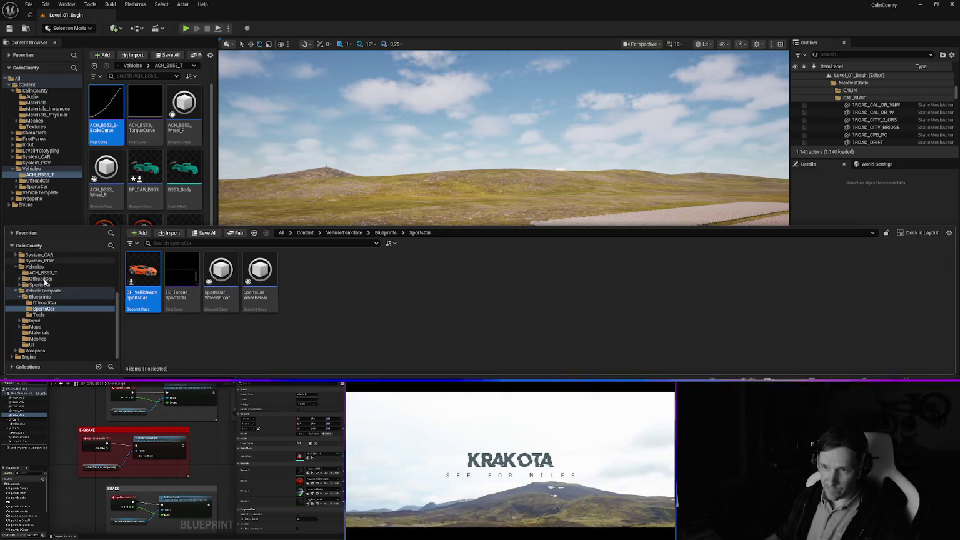
scroll(43, 280, up, 3)
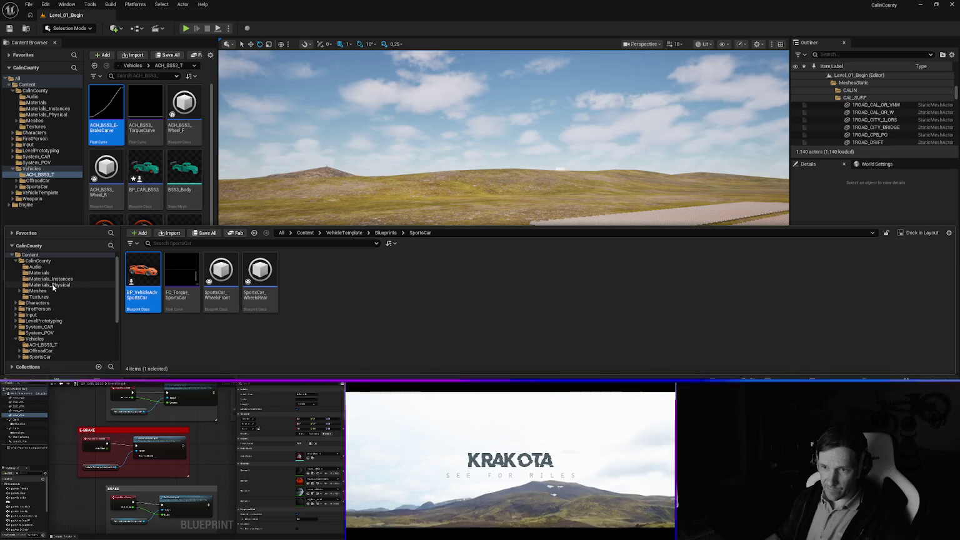
click(51, 279)
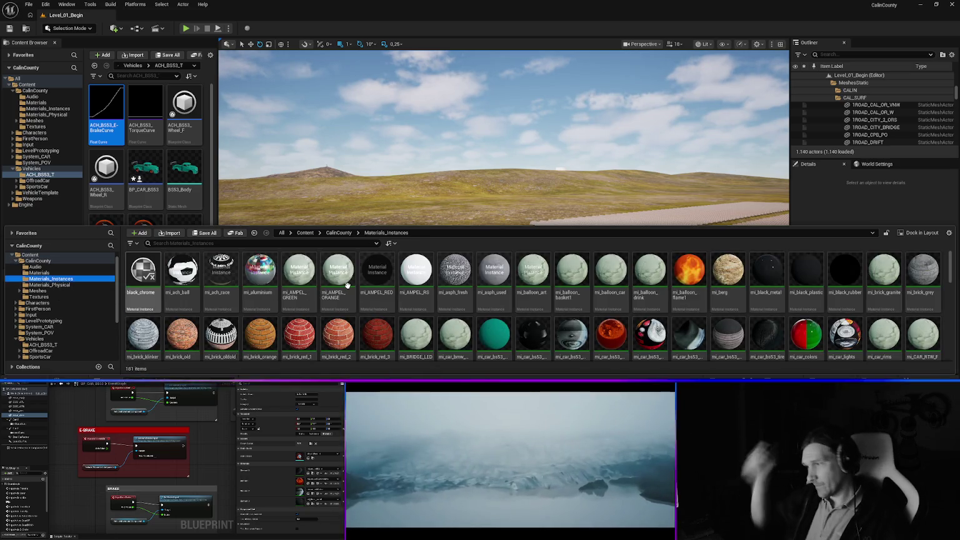
mouse_move(347, 284)
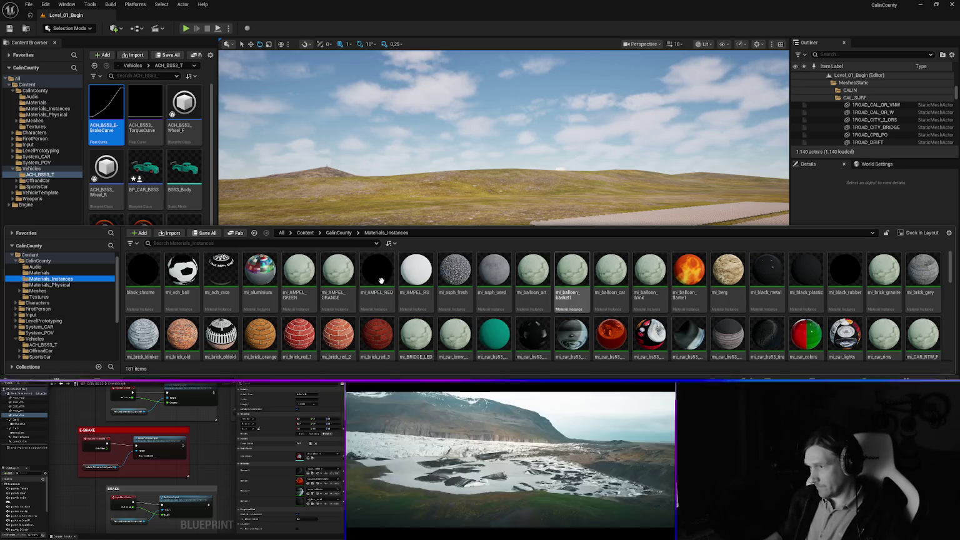
click(188, 244)
text(sola)
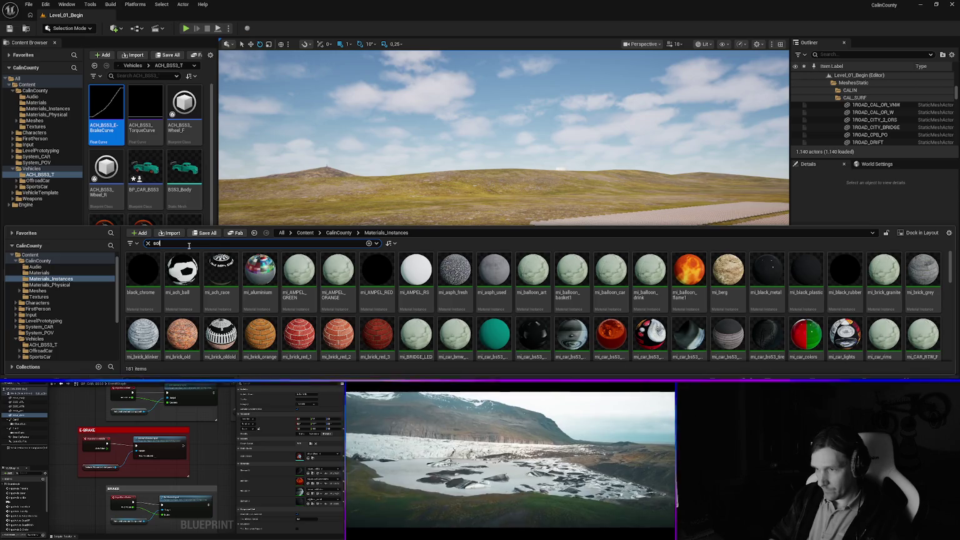
click(152, 286)
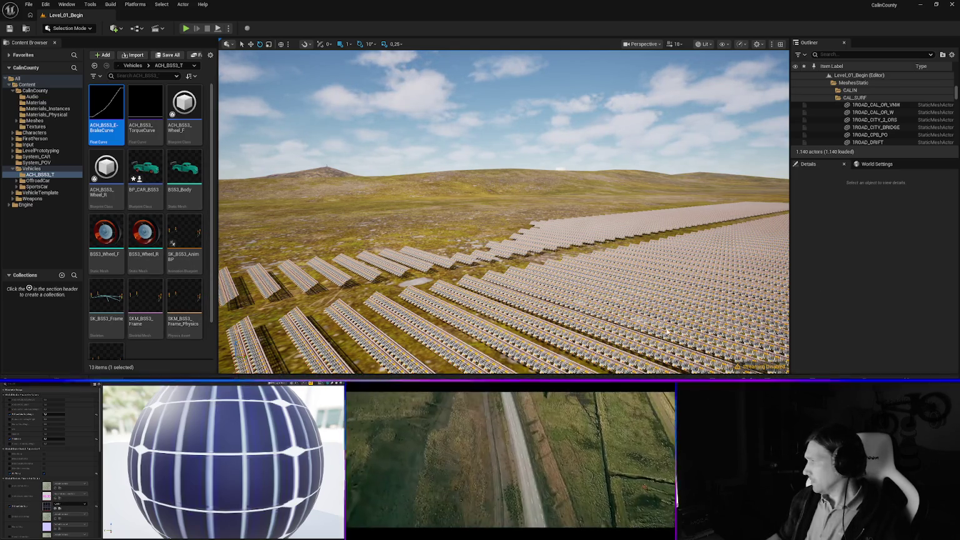
key(ctrl+space)
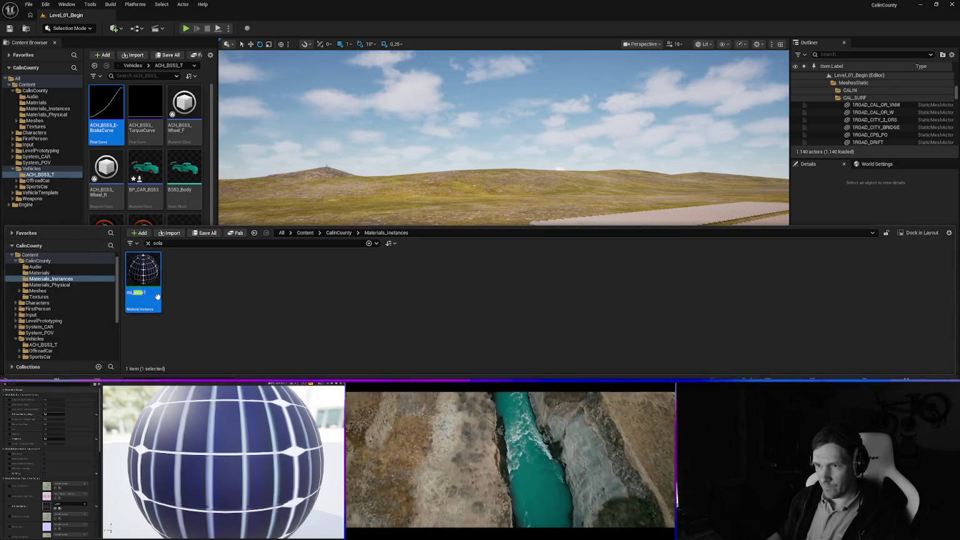
mouse_move(157, 296)
key(F2)
key(Return)
key(Return)
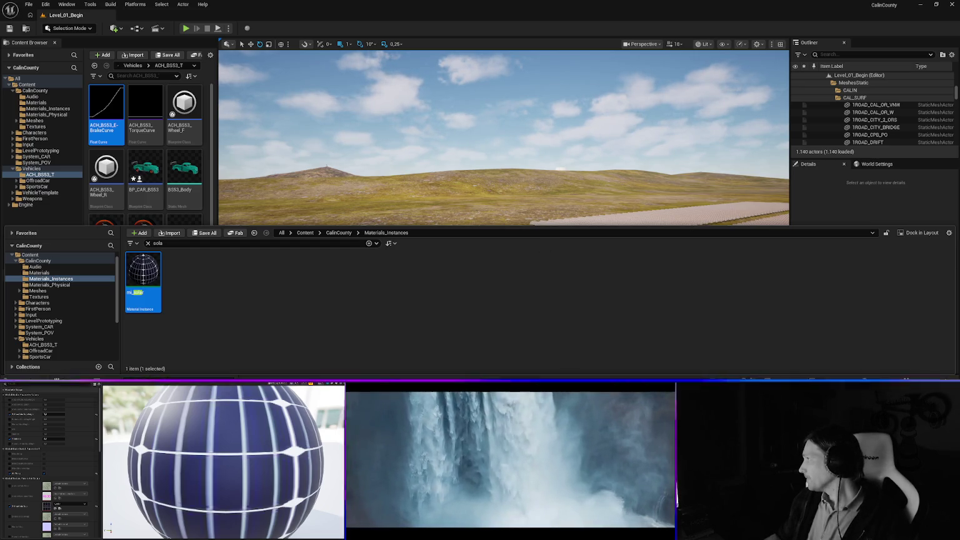
click(52, 405)
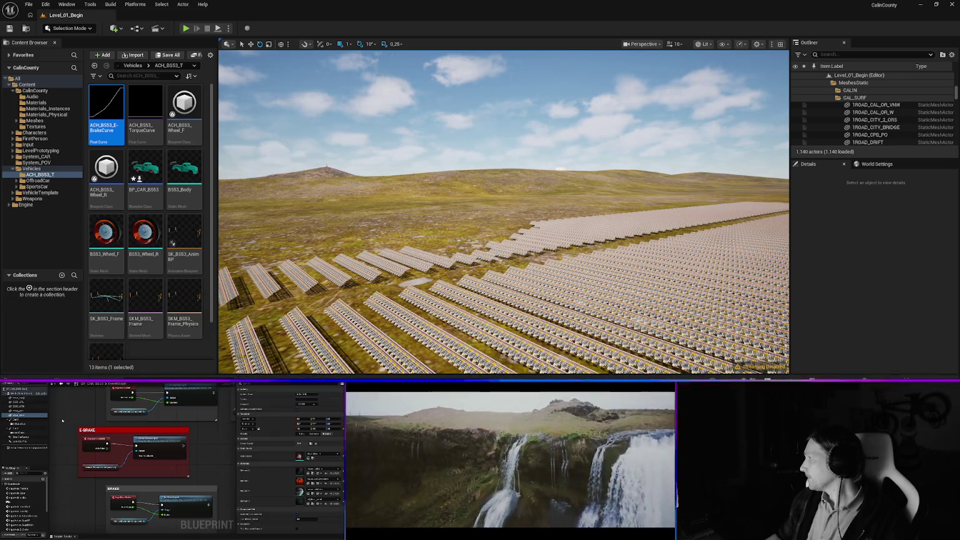
Assign mi_solar to Element 1 of a solar panel actor in the field.
click(392, 277)
click(895, 285)
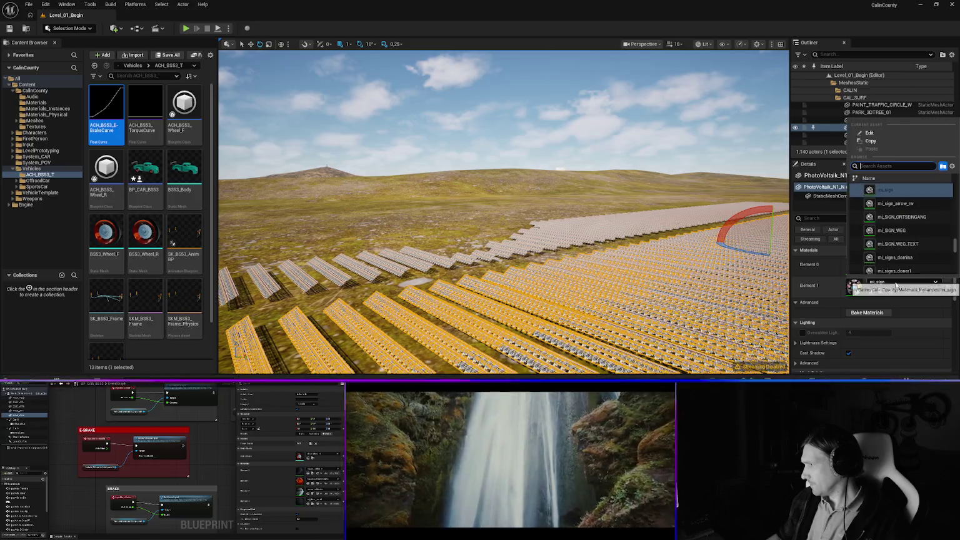
text(sola)
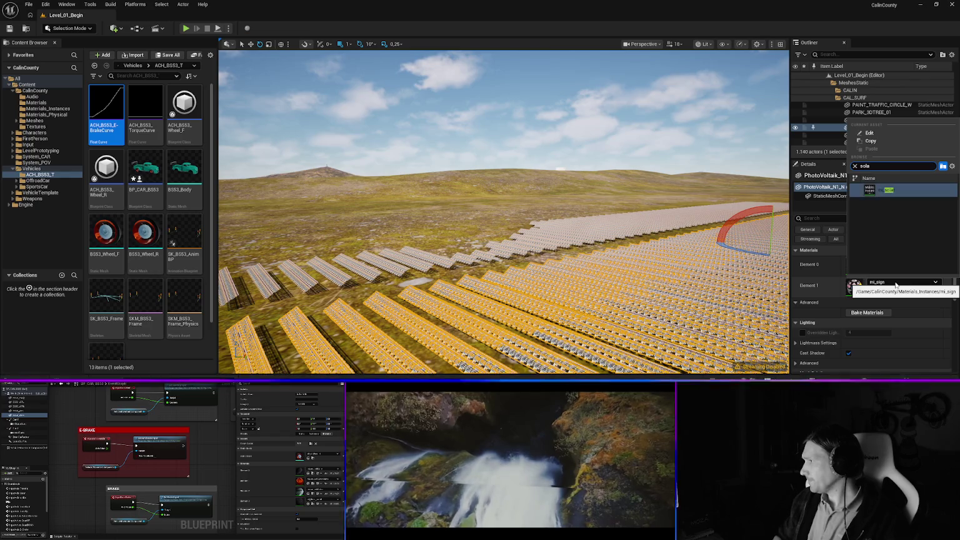
click(882, 189)
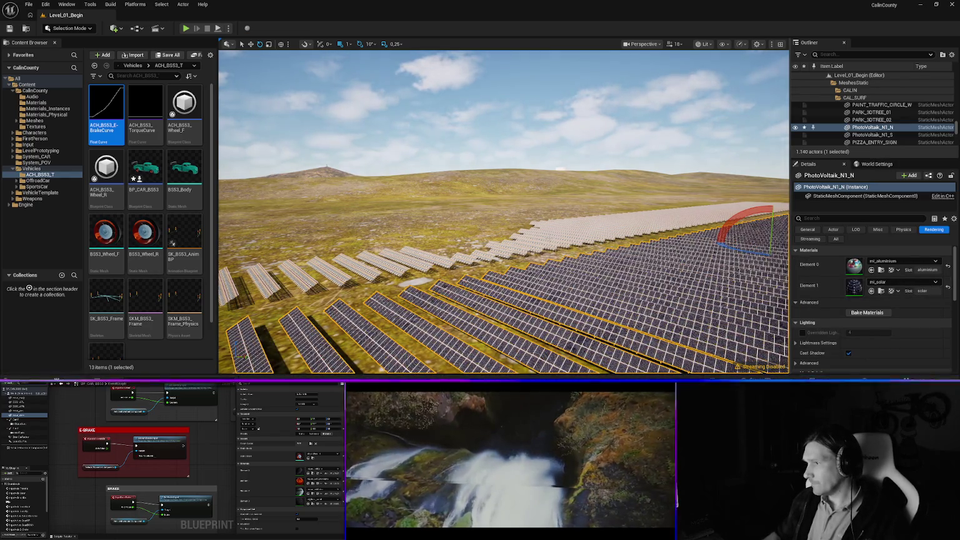
Give the orange solar panel row's Element 1 the mi_solar material.
click(573, 248)
click(880, 283)
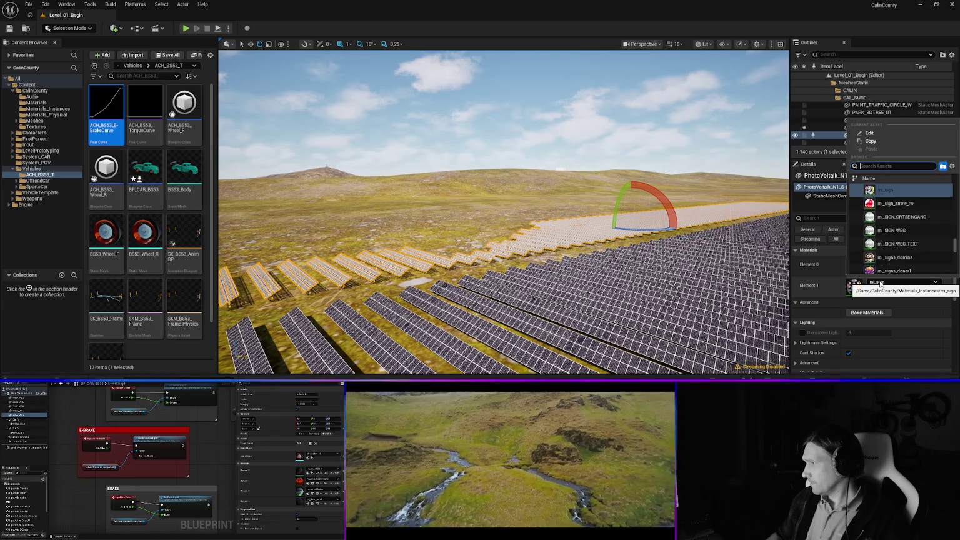
text(solar)
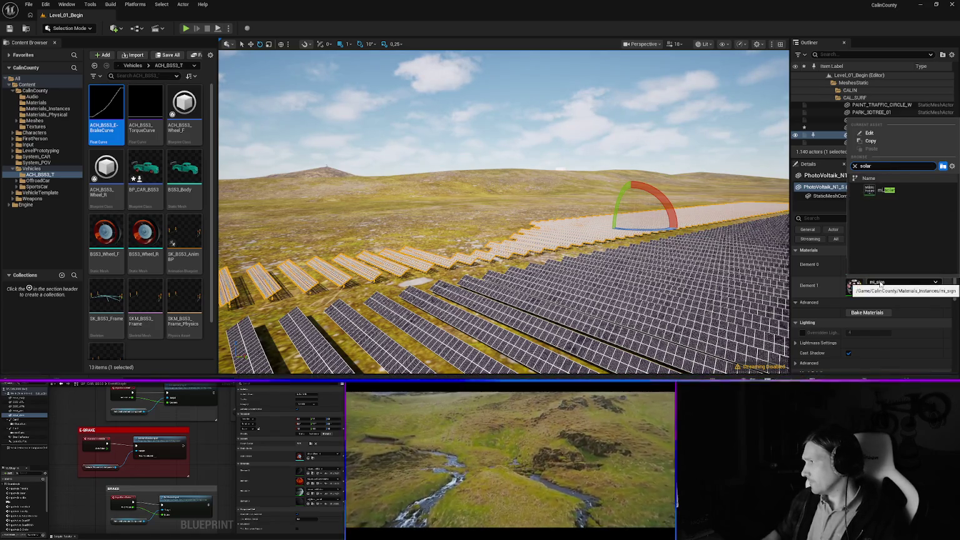
click(883, 189)
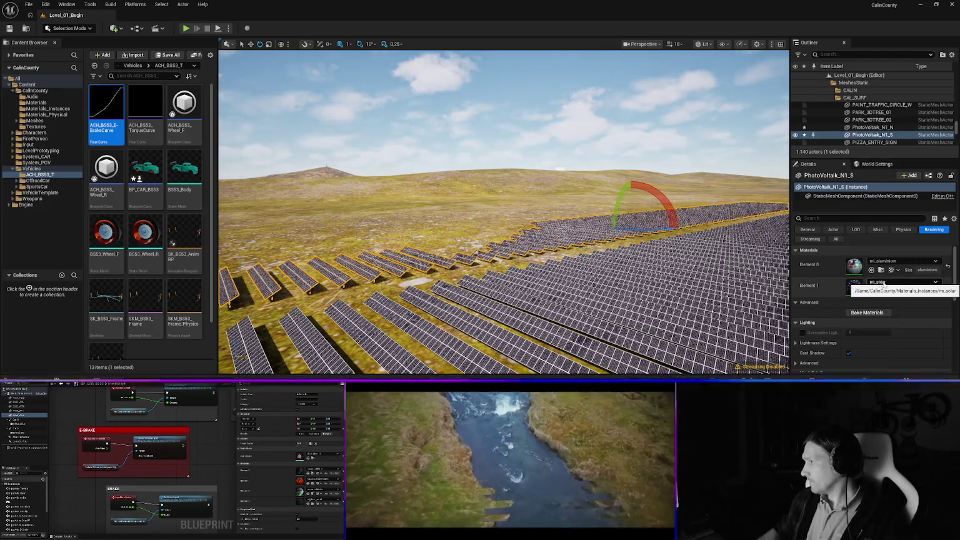
mouse_move(570, 291)
mouse_down()
mouse_move(576, 322)
mouse_move(575, 301)
mouse_move(549, 295)
mouse_move(564, 305)
mouse_move(476, 310)
mouse_up()
click(628, 276)
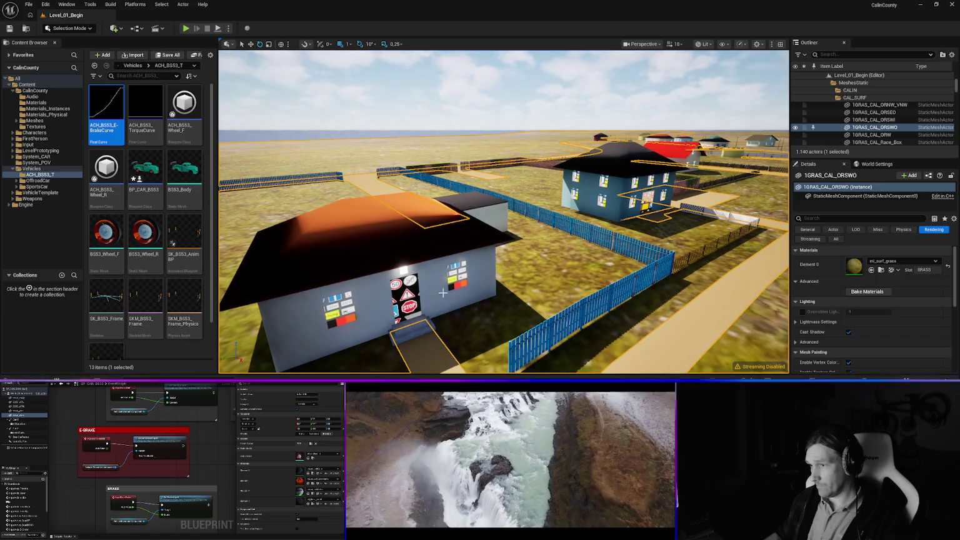
Select VSW_Houses and replace mi_sign on its DOOR01 slot with mi_doors_1.
click(434, 271)
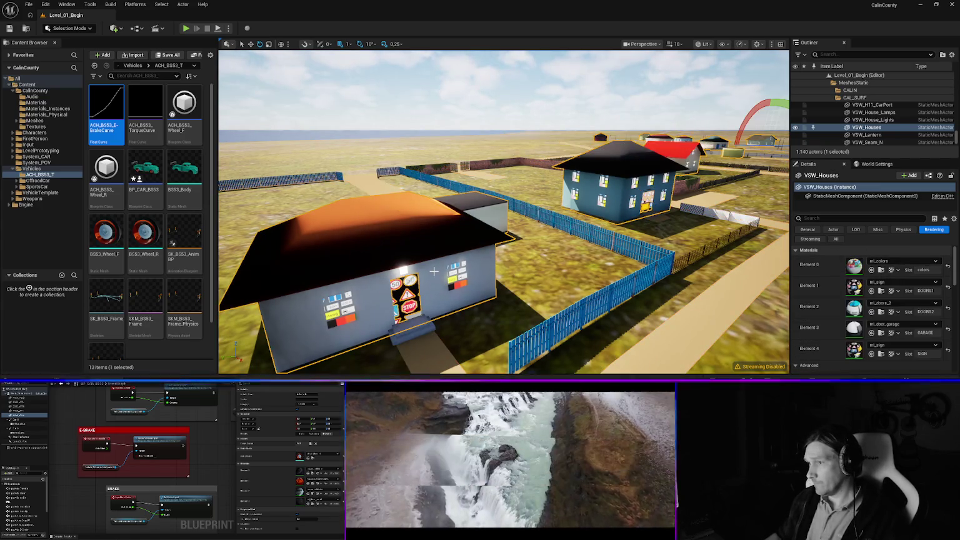
drag(494, 284, 527, 283)
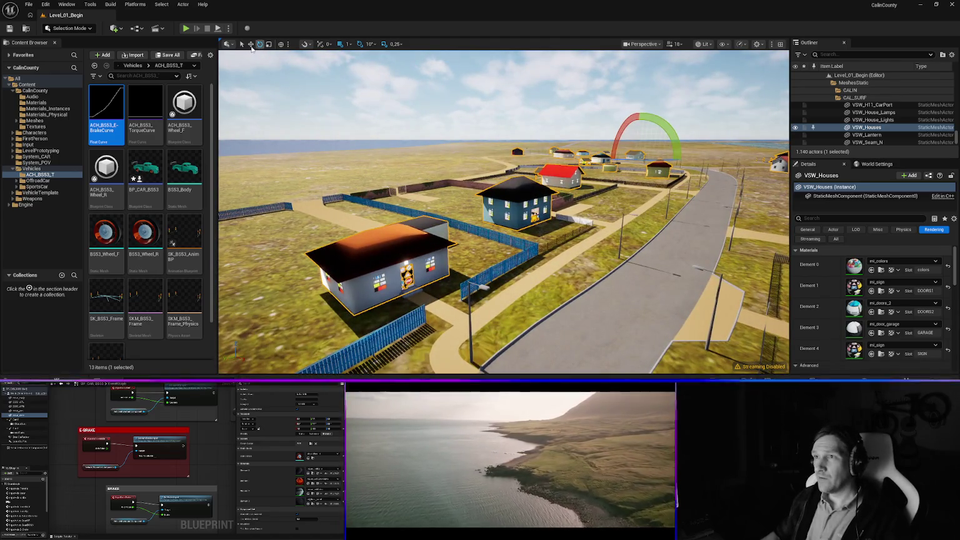
click(251, 43)
click(241, 44)
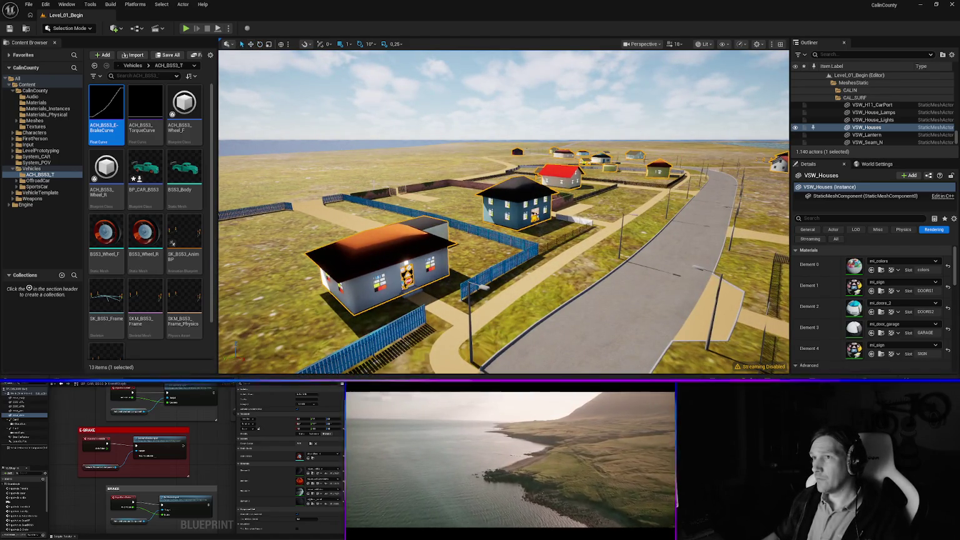
click(893, 283)
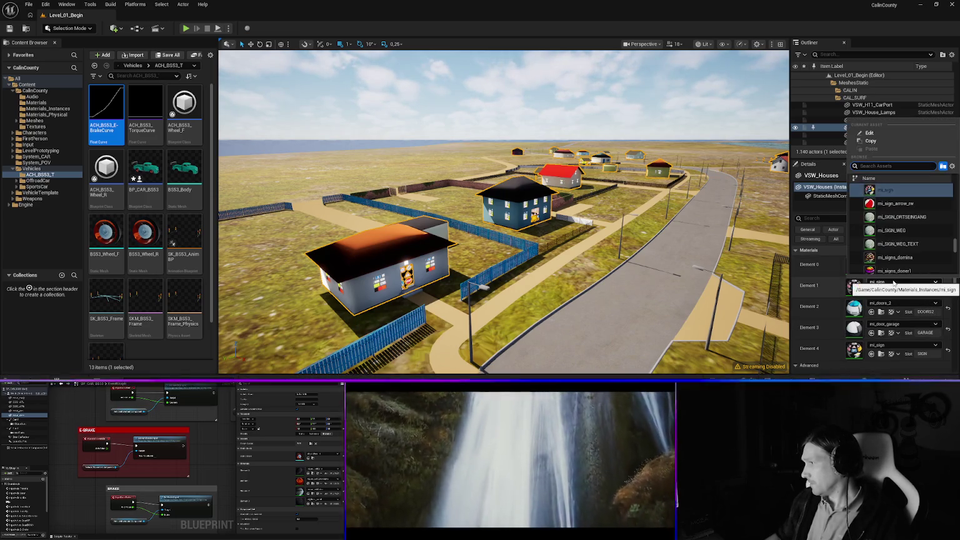
text(dor)
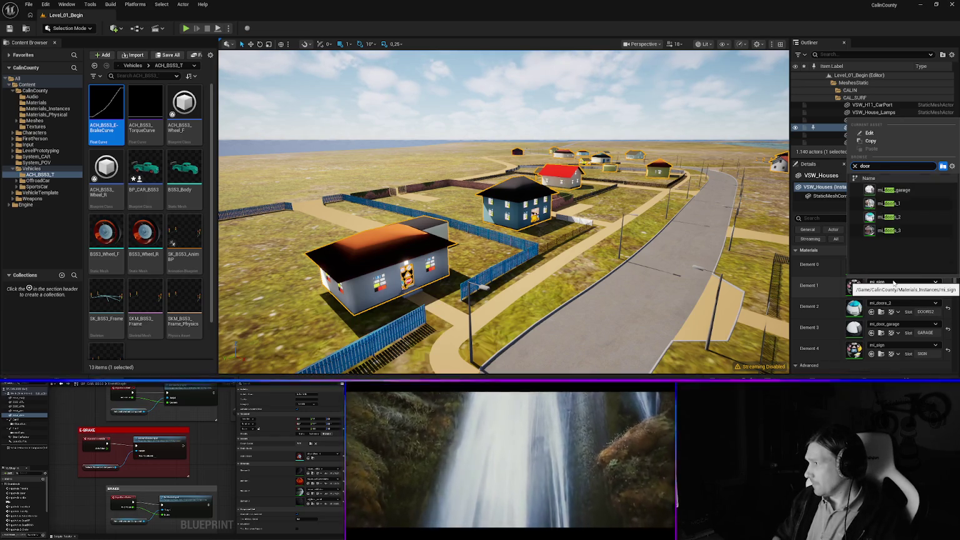
key(Down)
key(Return)
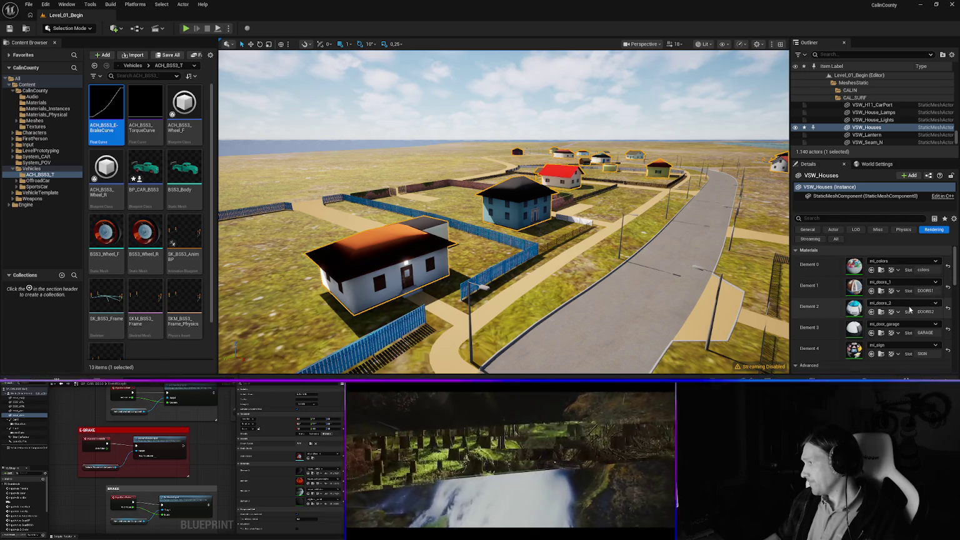
click(899, 305)
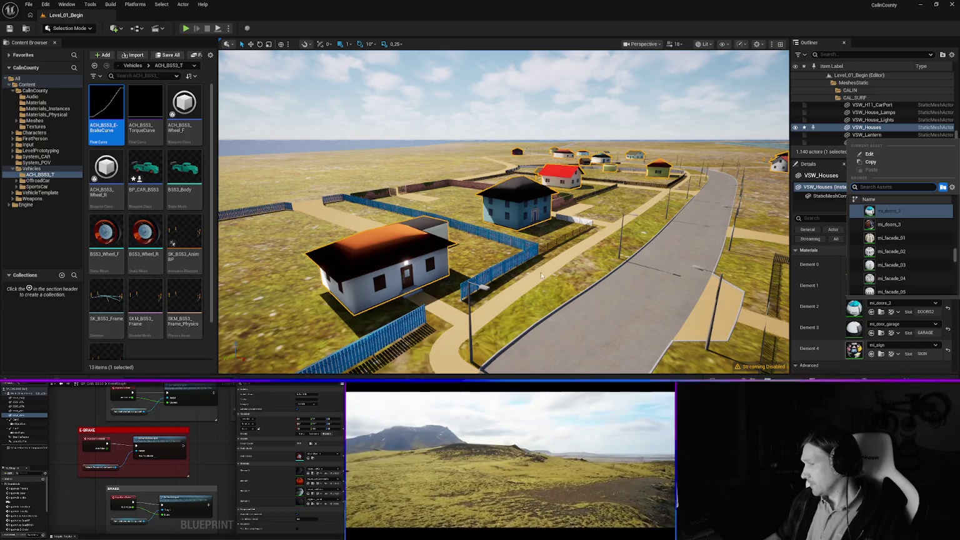
mouse_move(494, 268)
mouse_down()
mouse_move(550, 219)
mouse_move(631, 206)
mouse_move(631, 188)
mouse_move(625, 207)
mouse_move(562, 210)
mouse_up()
Frame the VSW_House_Lamps bollard lamps beside the red house.
click(494, 239)
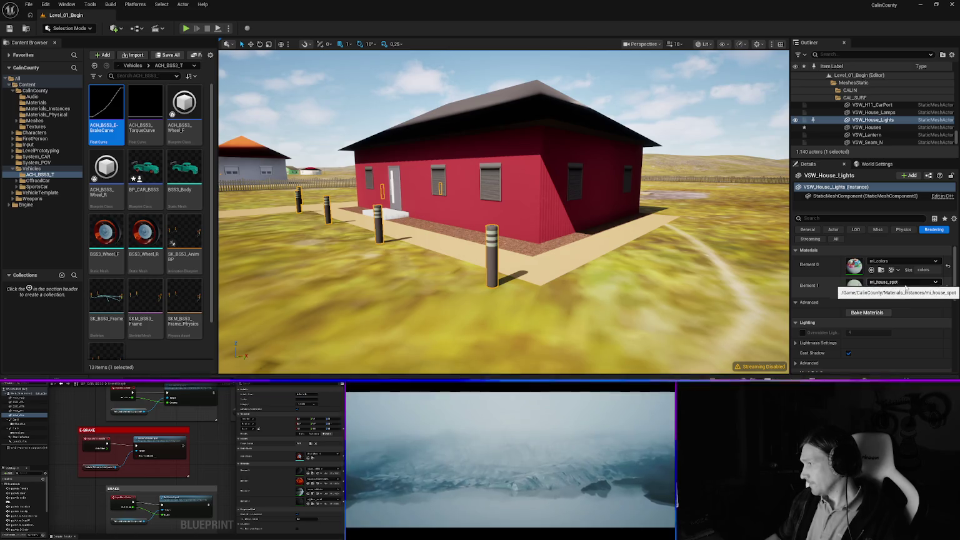
drag(500, 218, 400, 212)
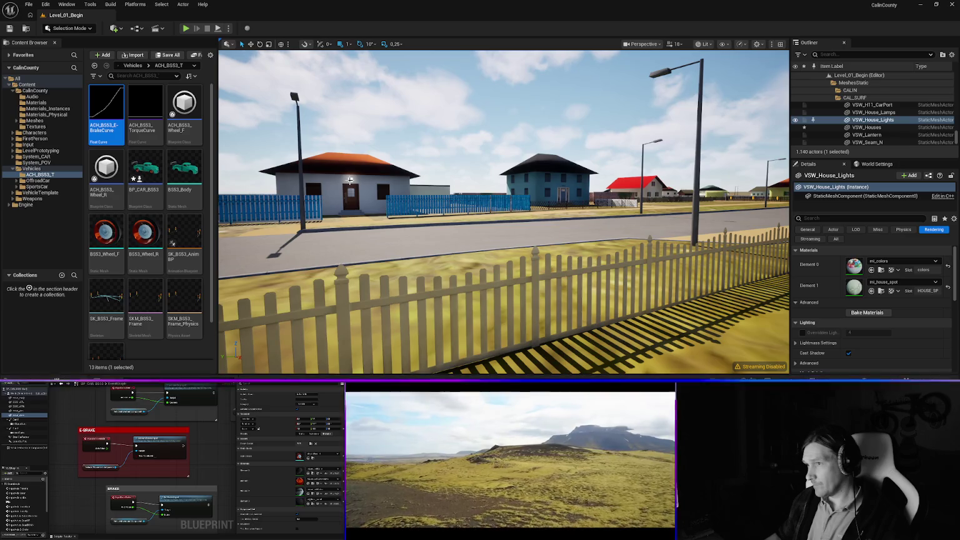
click(873, 112)
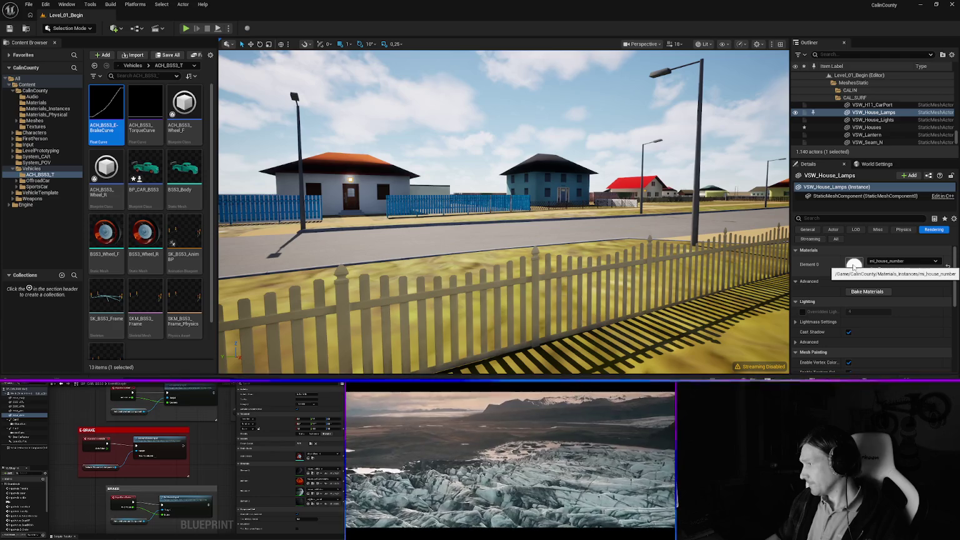
key(f)
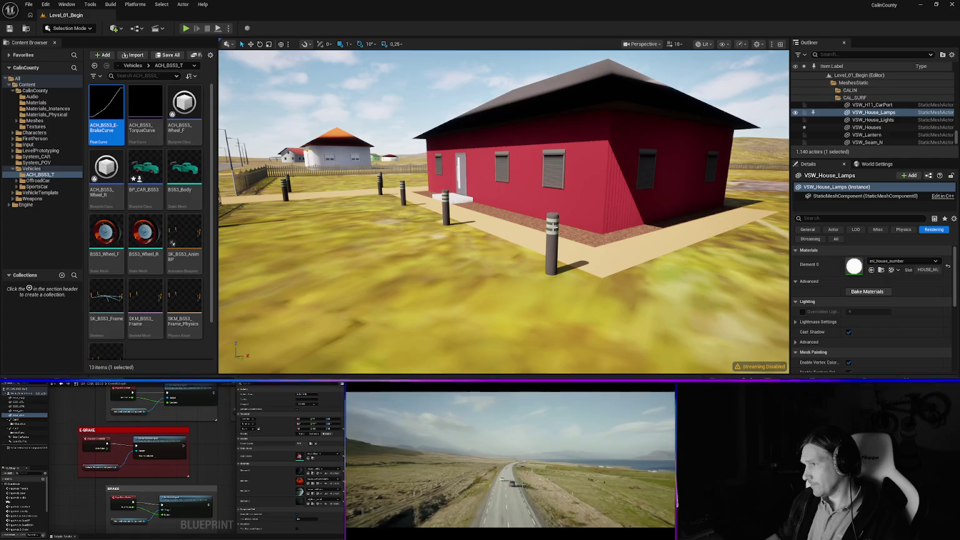
Set VSW_House_Lights' Element 1 to mi_house_number using a 'house' search.
click(553, 226)
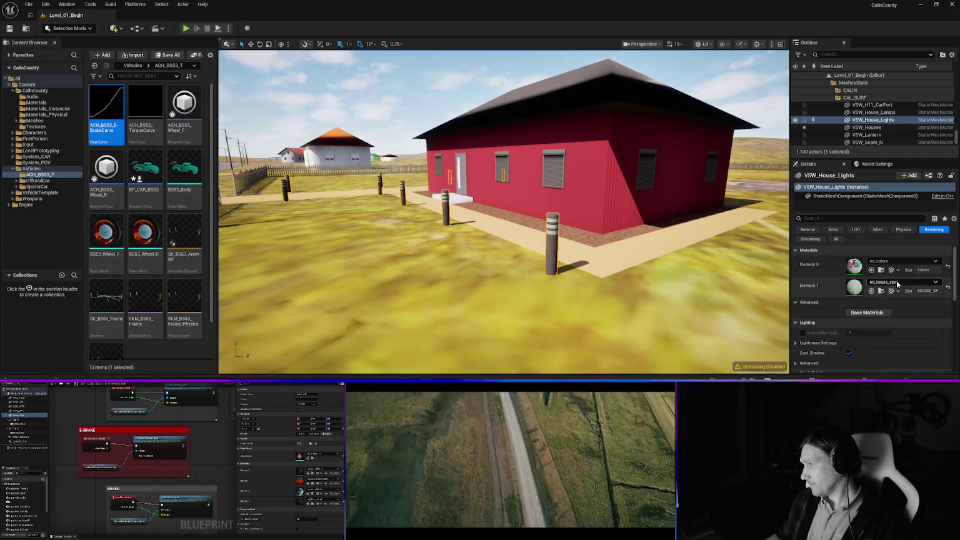
click(904, 282)
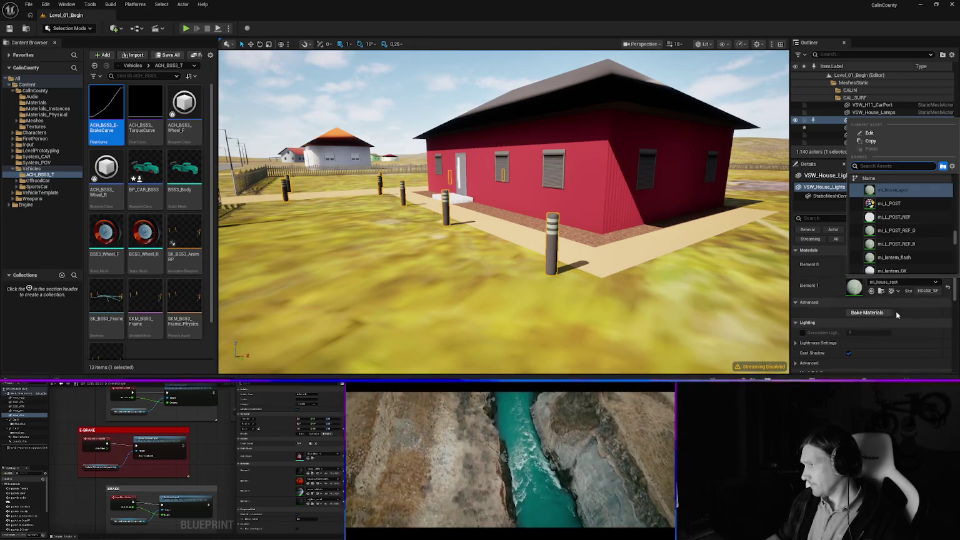
click(902, 285)
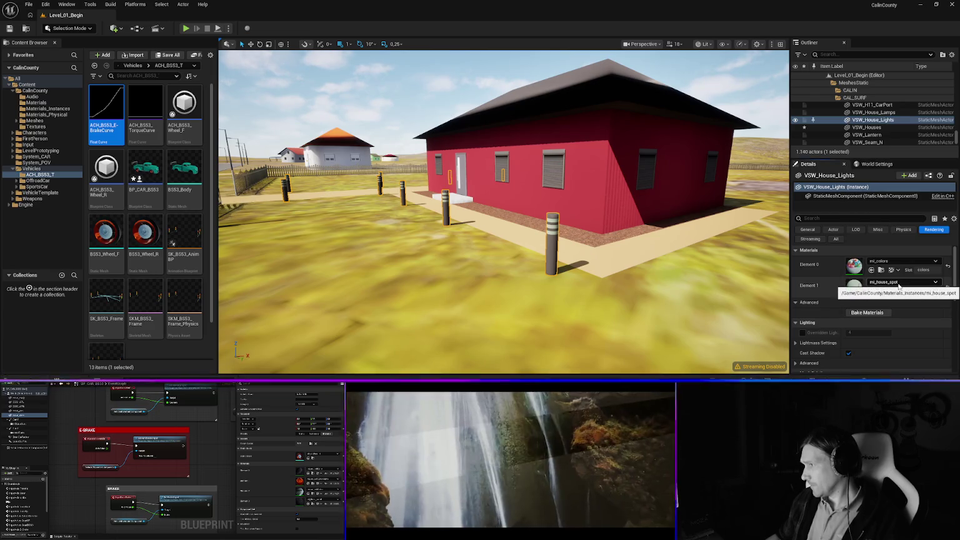
click(903, 286)
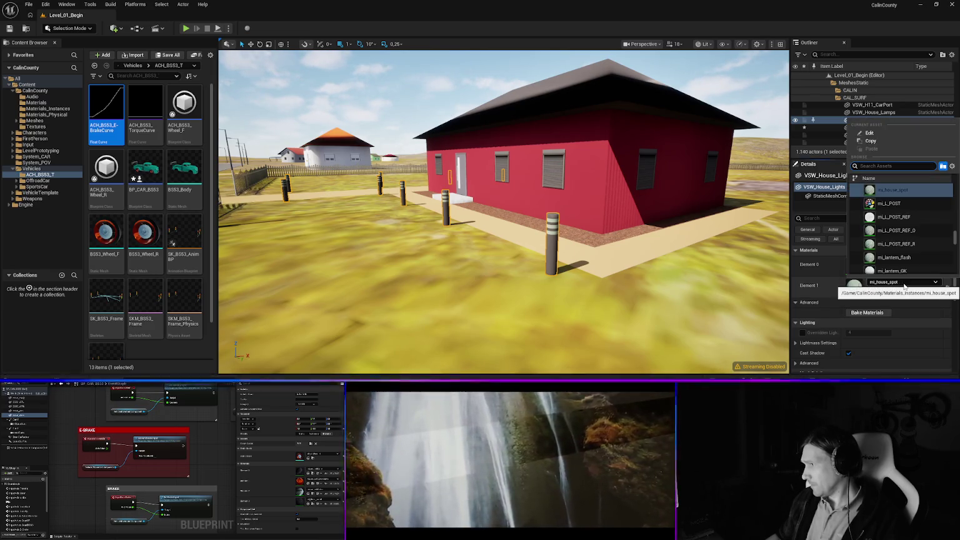
text(house)
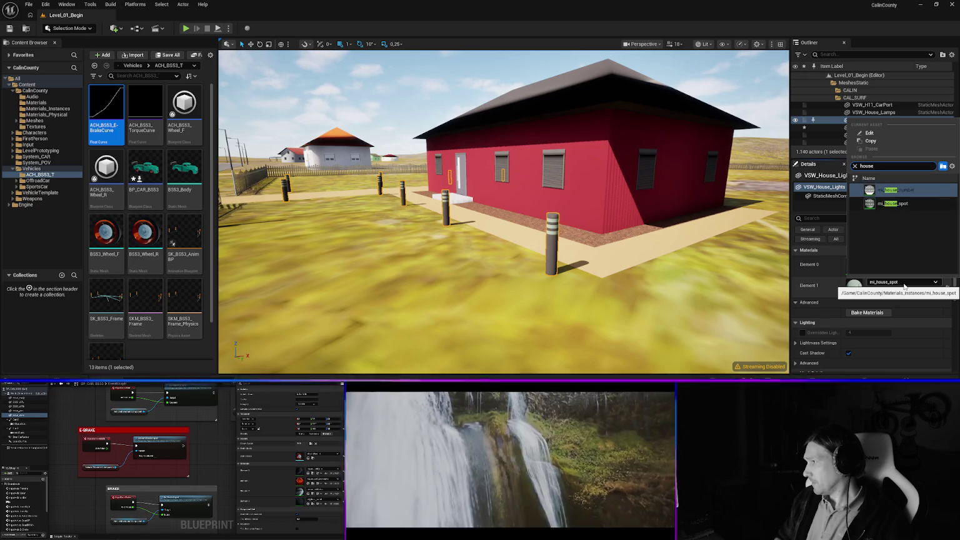
click(895, 189)
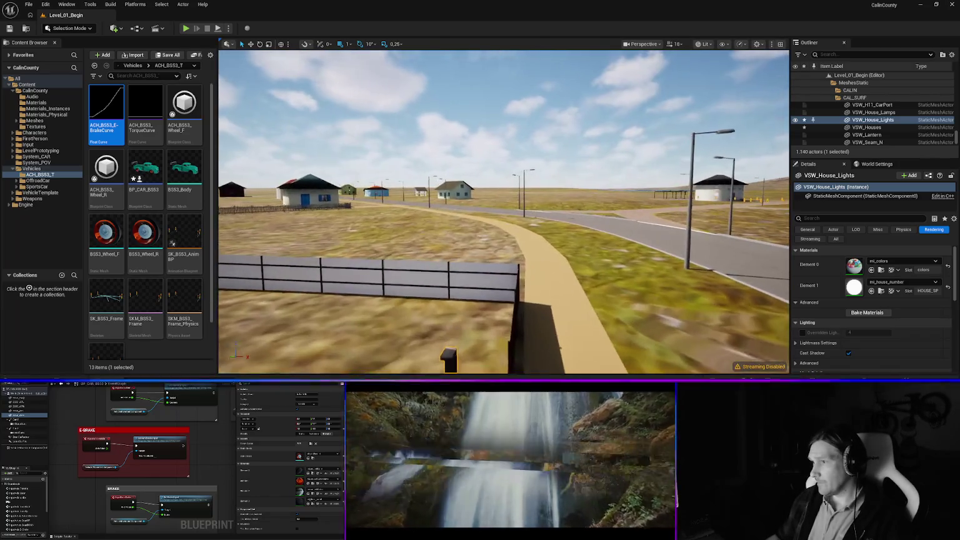
Select the white fence 1WALL_VSW_H07_DNR and frame it in the view.
click(417, 272)
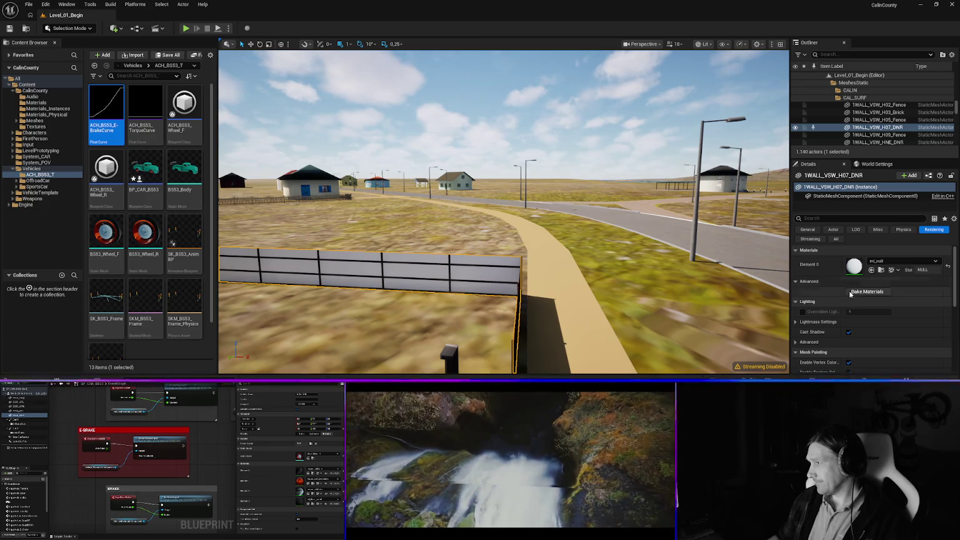
key(f)
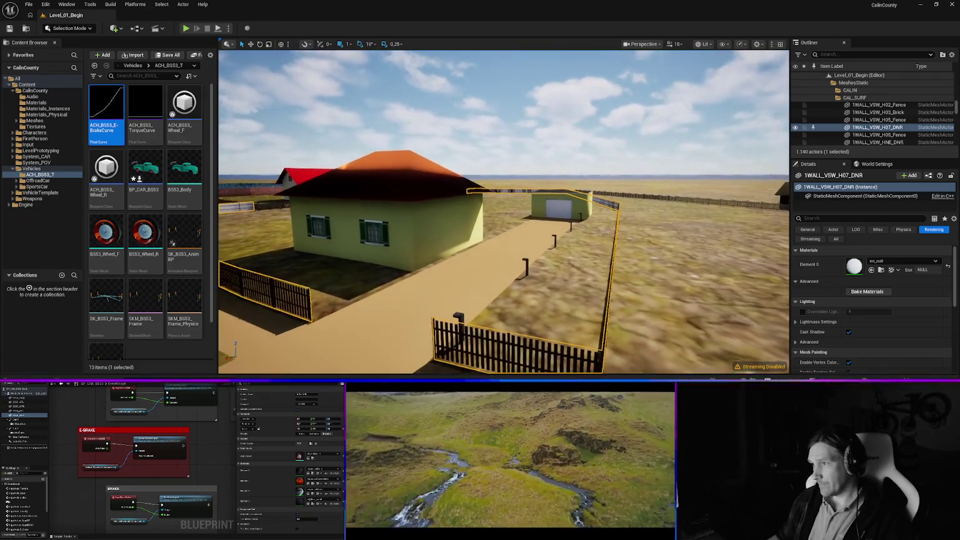
scroll(504, 212, down, 2)
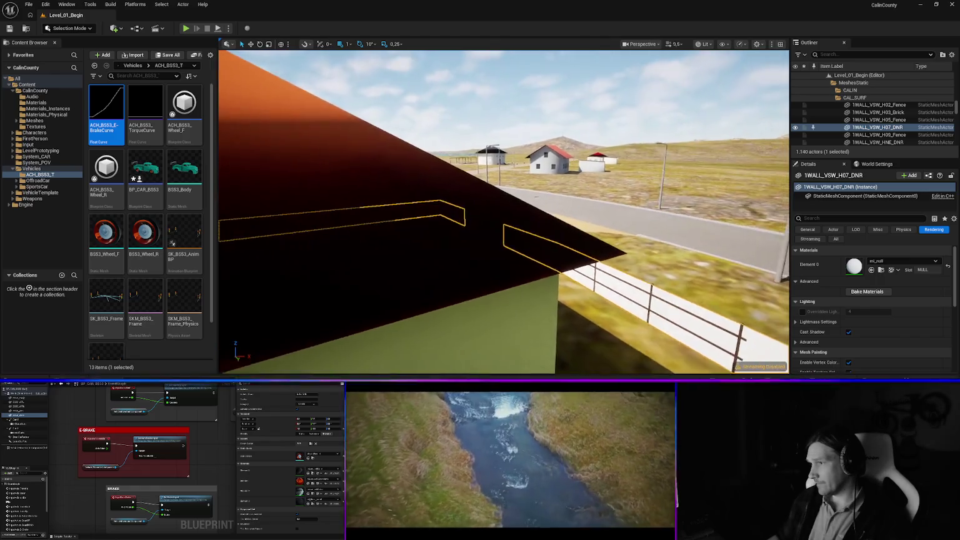
scroll(504, 212, down, 1)
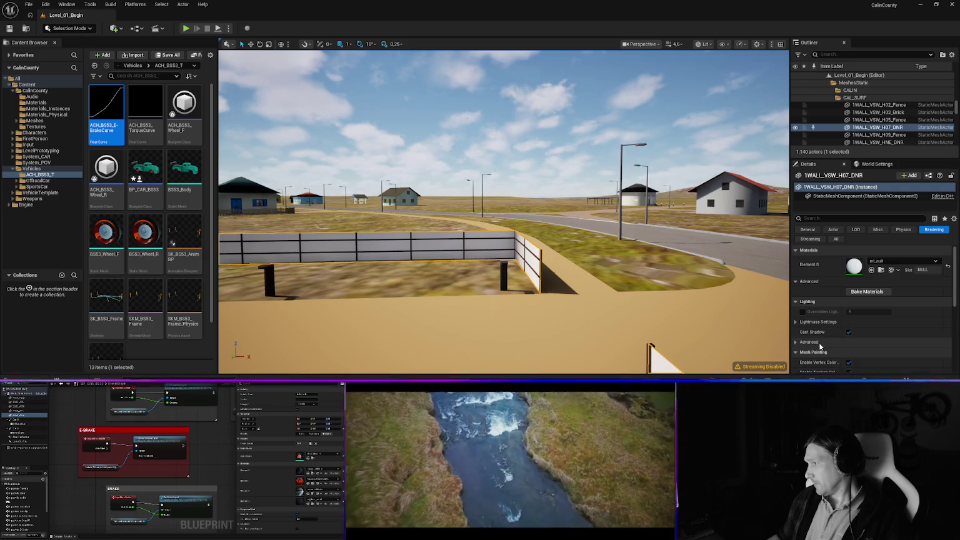
scroll(820, 346, down, 3)
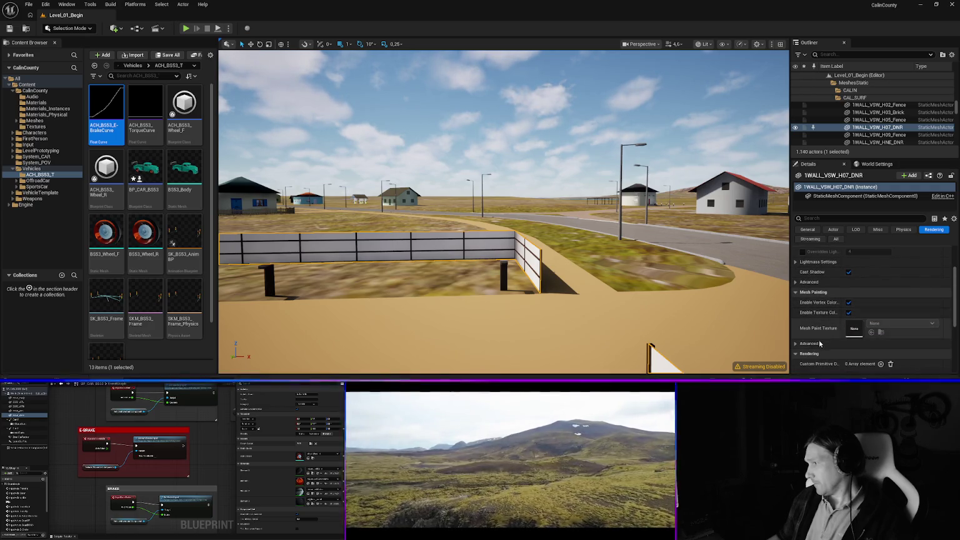
scroll(820, 343, down, 3)
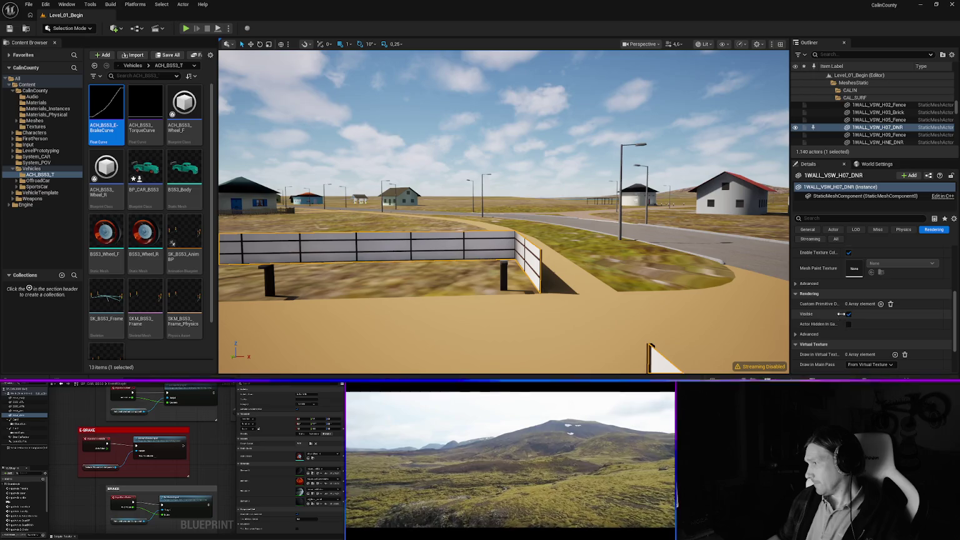
Uncheck Visible under Rendering so the white fence is hidden.
right_click(452, 248)
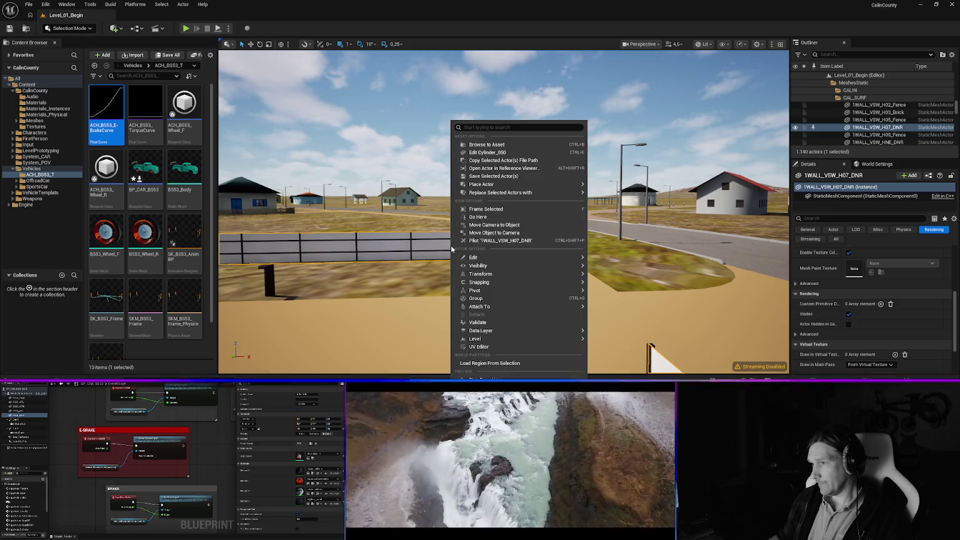
click(484, 154)
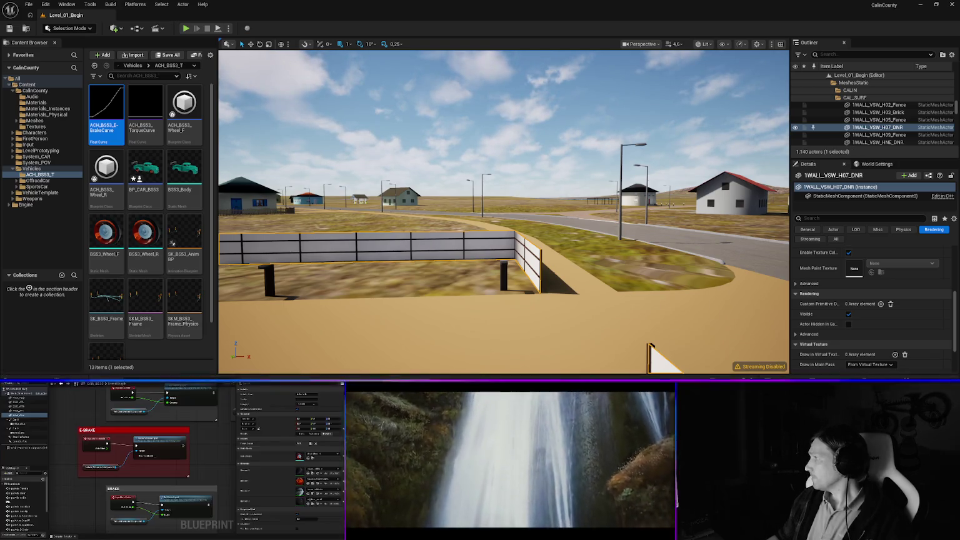
click(849, 315)
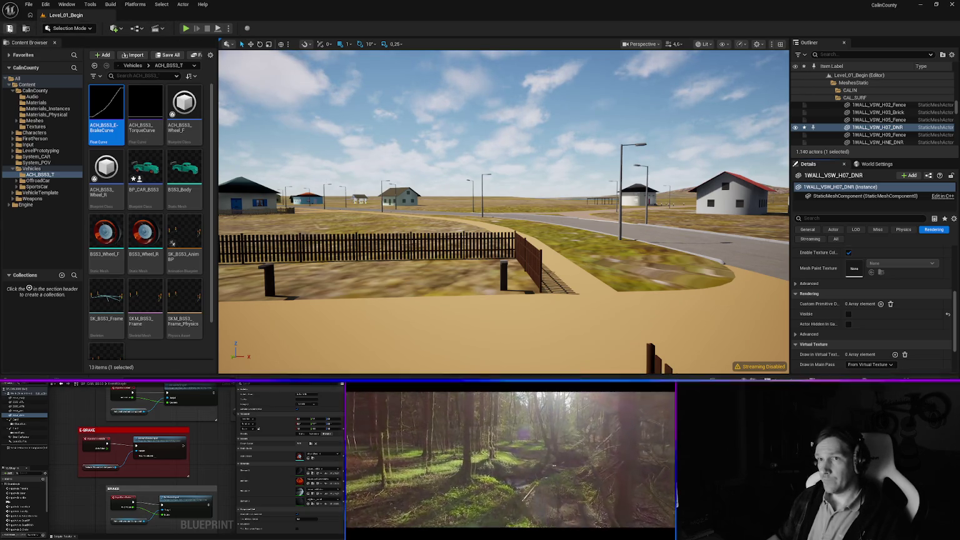
click(504, 264)
Fly the camera forward to the car-port shed in the open field.
scroll(888, 259, up, 5)
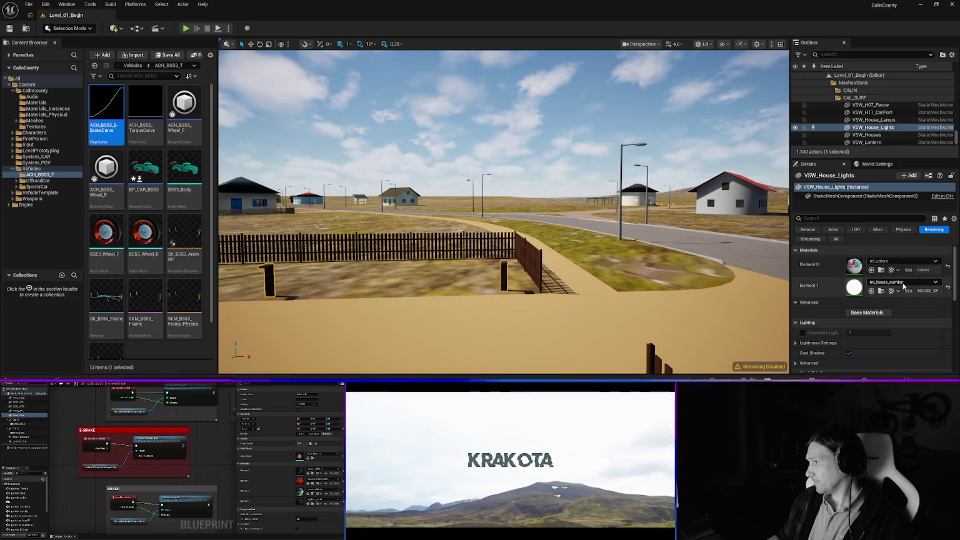
key(w)
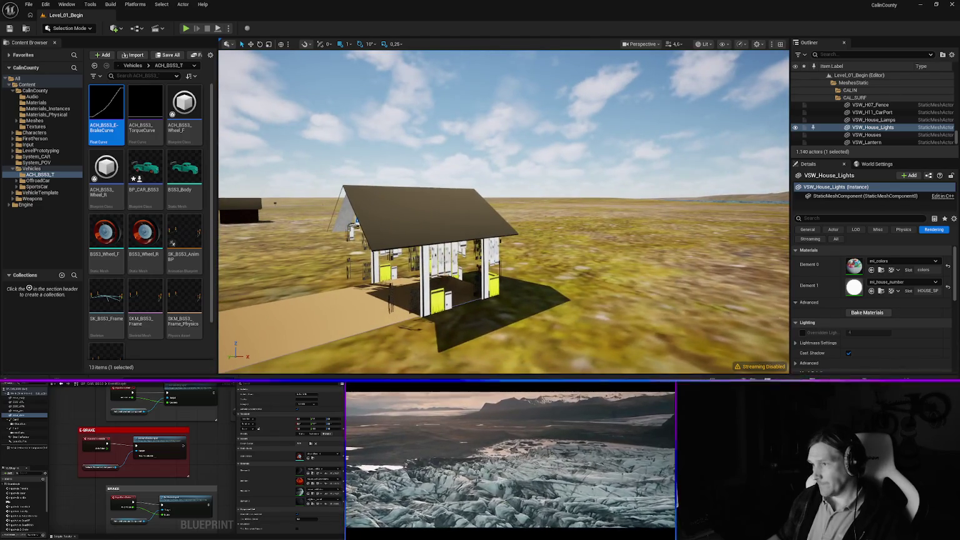
Give VSW_H11_CarPort's Element 1 mi_wood_panel, then select the road edge CAL_OR_W_Edge.
click(431, 262)
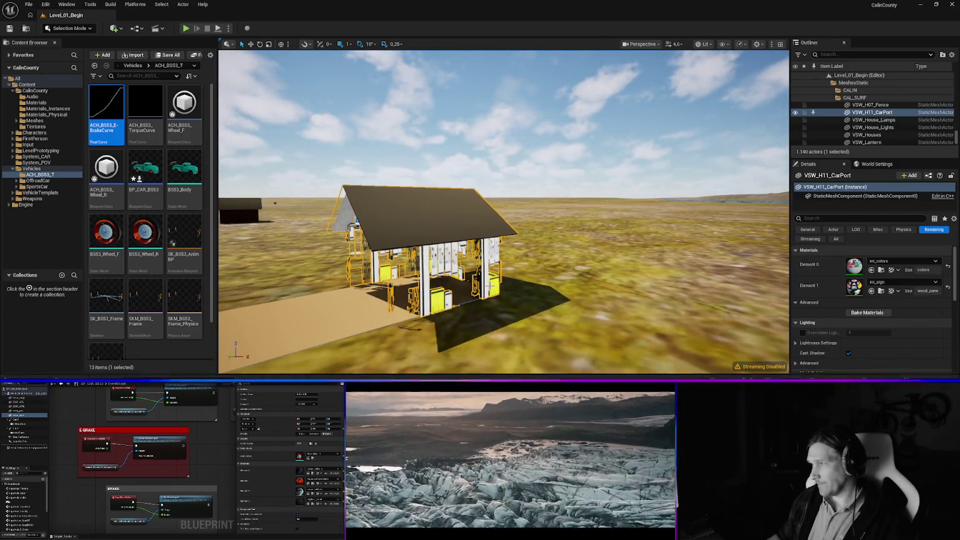
click(904, 282)
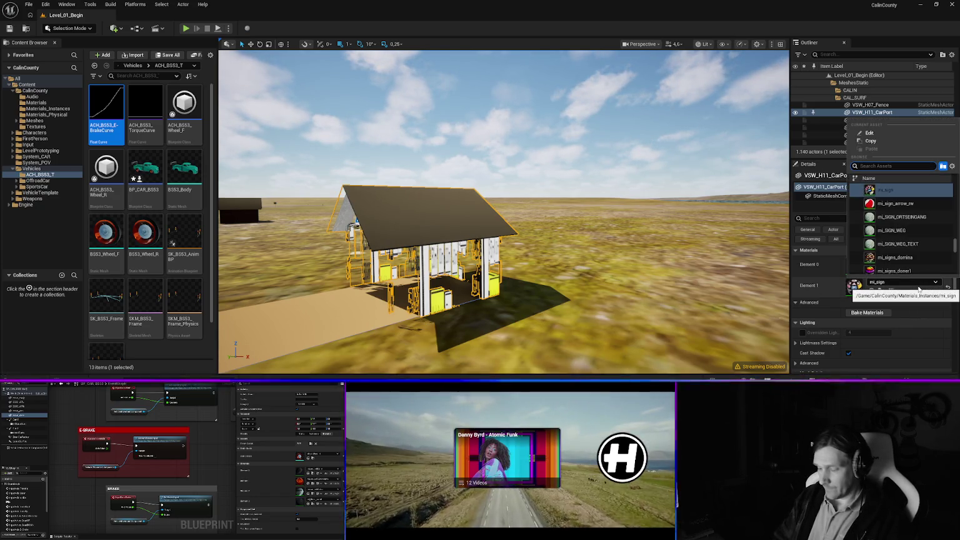
text(panel)
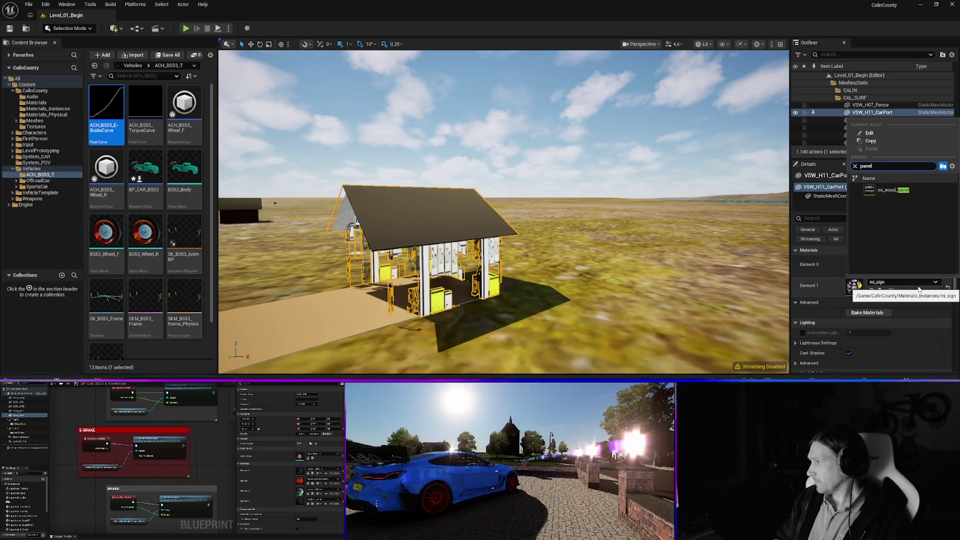
click(886, 190)
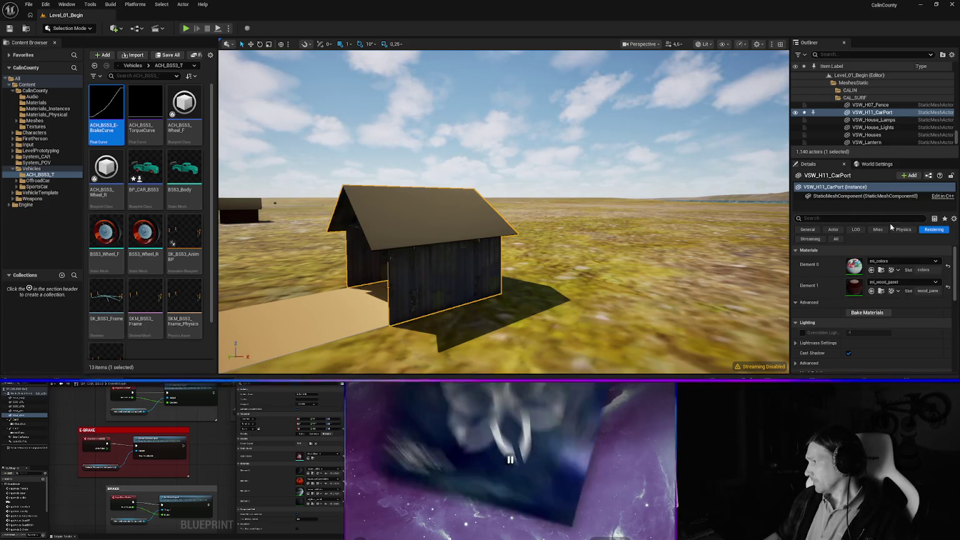
mouse_move(450, 306)
mouse_down()
mouse_move(413, 304)
mouse_move(456, 305)
mouse_move(514, 269)
mouse_up()
click(527, 269)
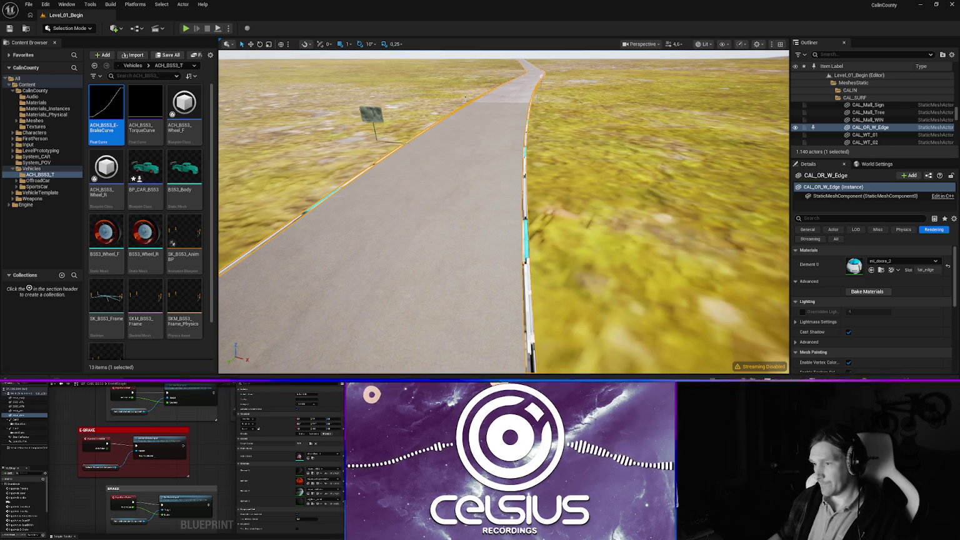
Search the project's Textures folder in the Content Drawer for 'edge'.
key(ctrl+space)
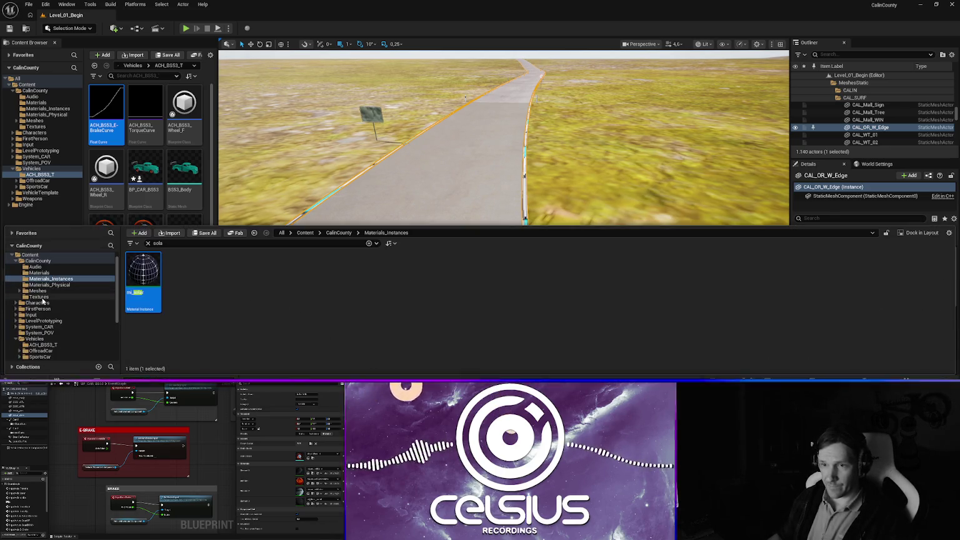
click(39, 297)
click(190, 243)
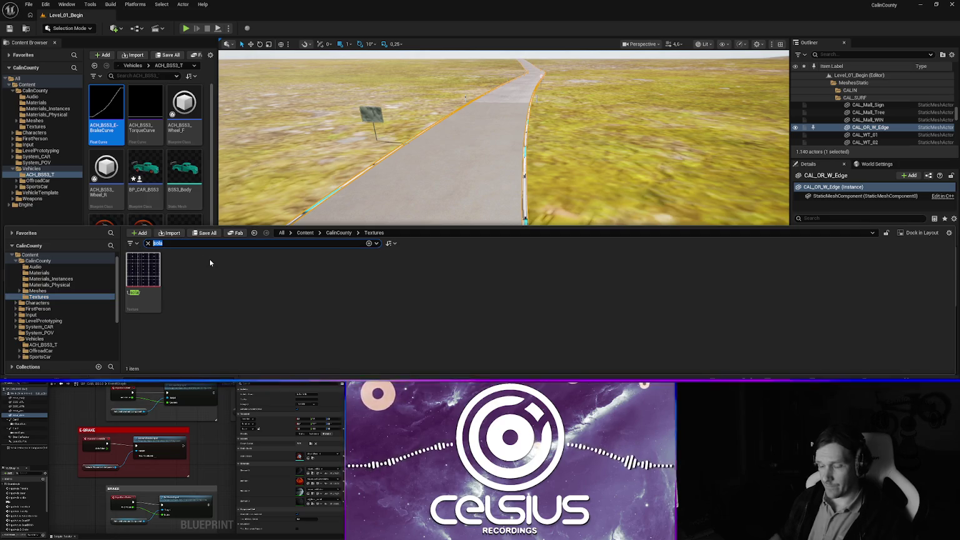
text(edge)
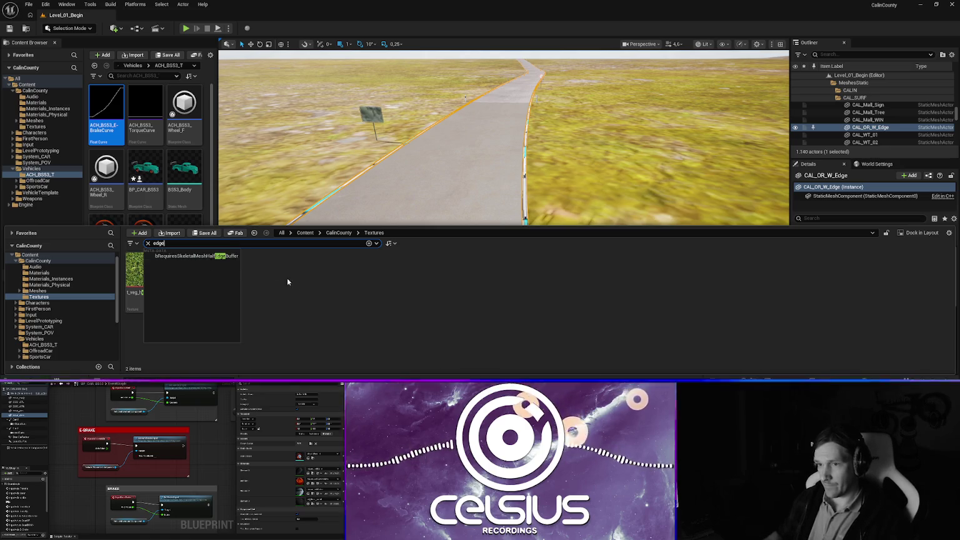
key(Return)
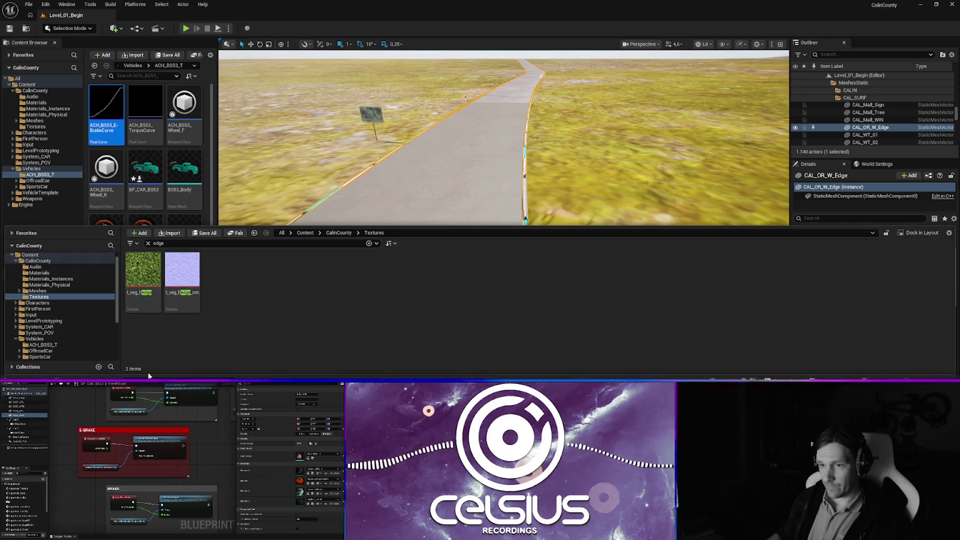
key(alt+Tab)
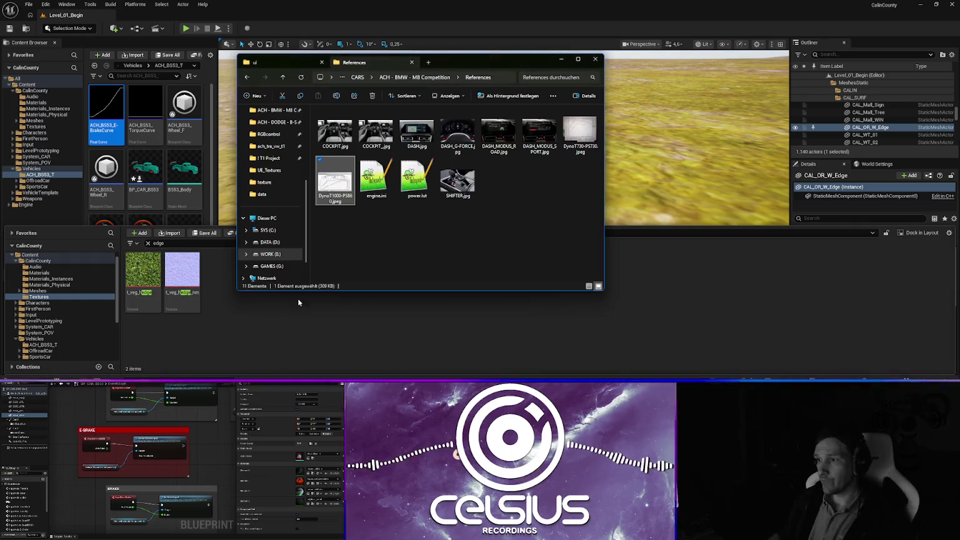
Browse WORK (E:)/Unreal Engine/UE_Textures, then return to the ACH_Calin folder.
click(428, 62)
scroll(273, 157, up, 1)
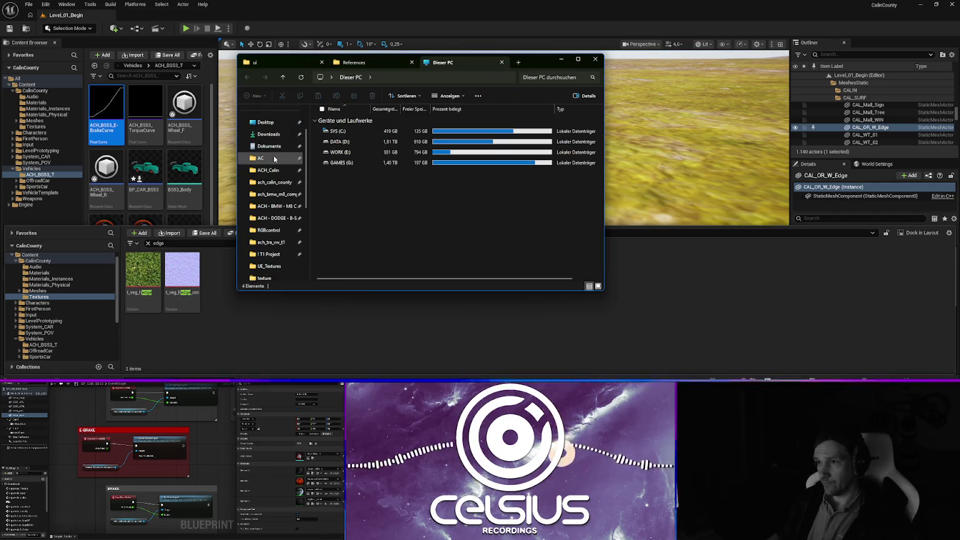
click(272, 170)
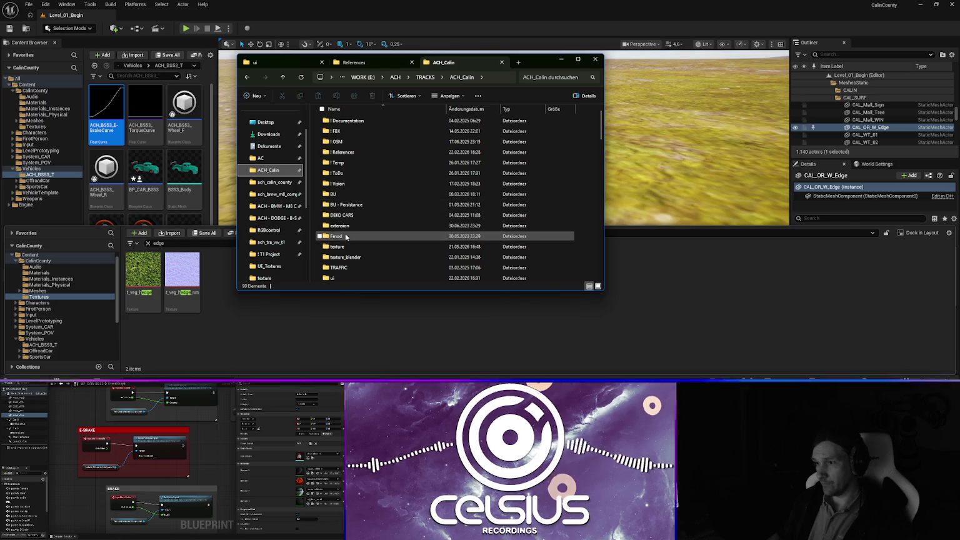
scroll(269, 267, down, 3)
click(270, 230)
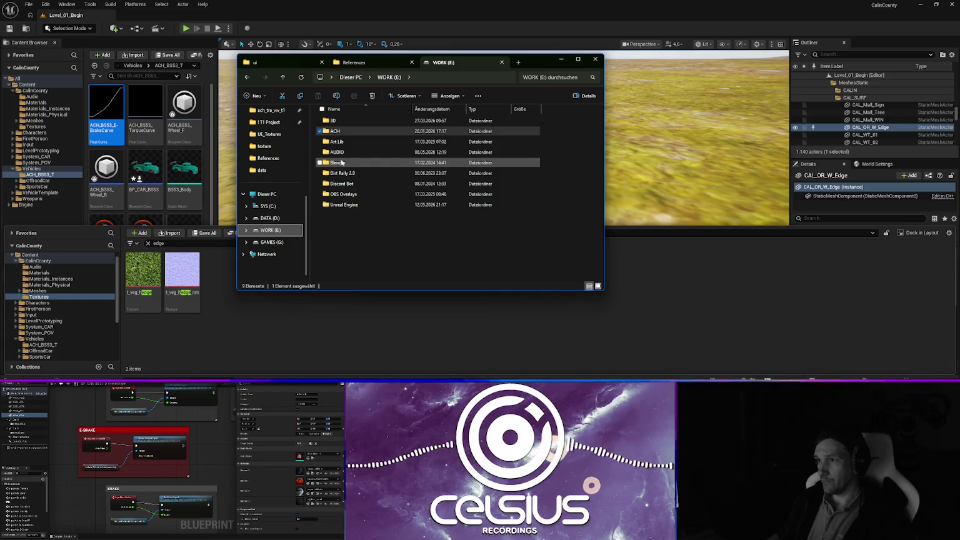
double_click(344, 205)
double_click(341, 163)
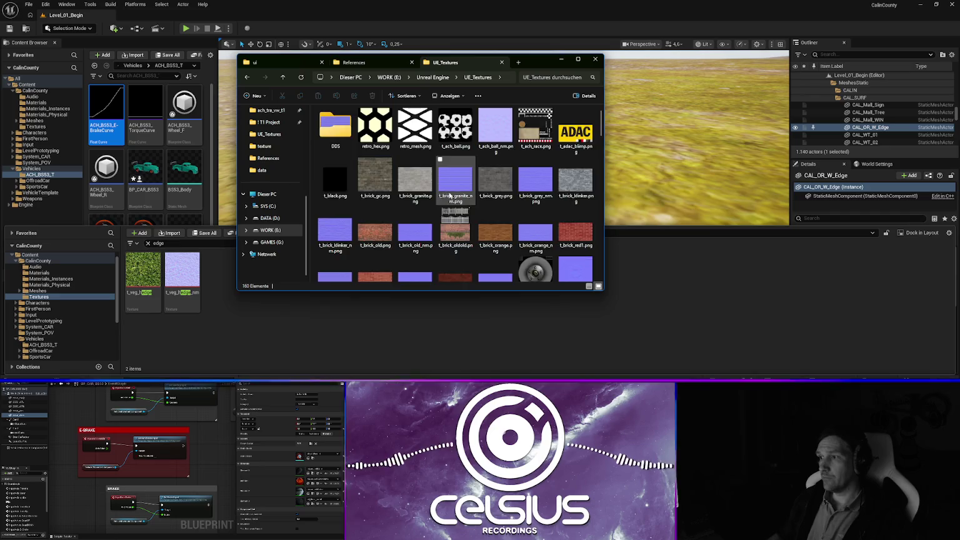
scroll(450, 196, down, 5)
scroll(452, 197, down, 5)
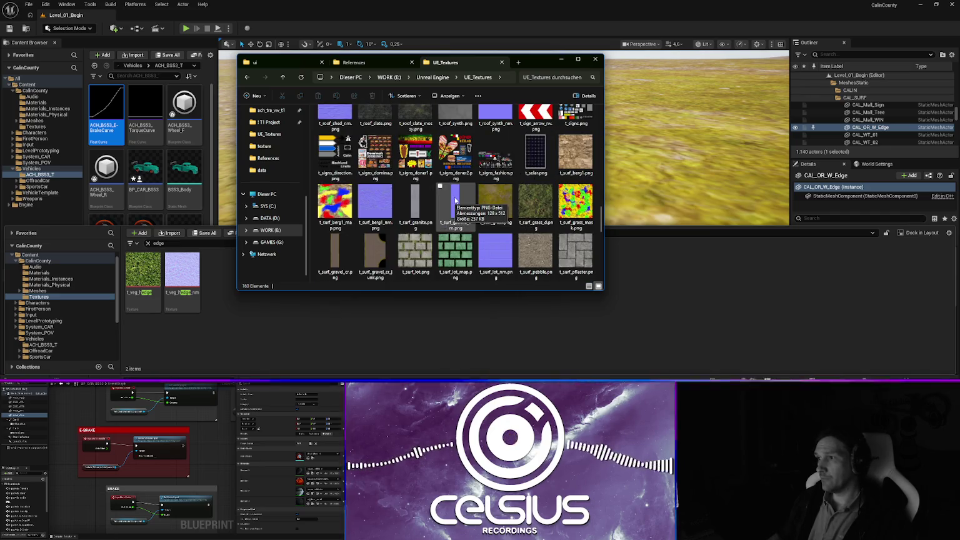
scroll(505, 226, down, 4)
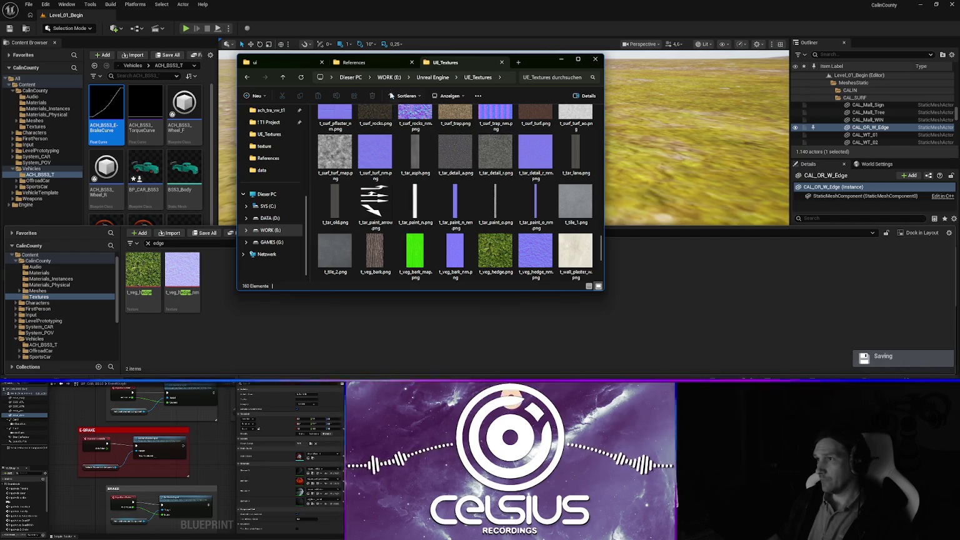
key(alt+Up)
key(alt+Up)
key(alt+Left)
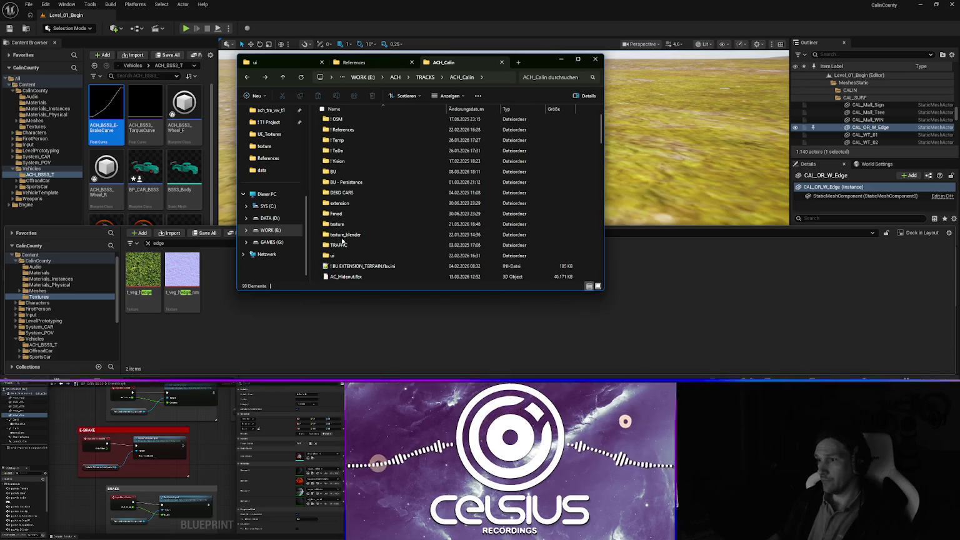
Open tar_edge.dds from the ACH_Calin texture folder in GIMP.
double_click(341, 224)
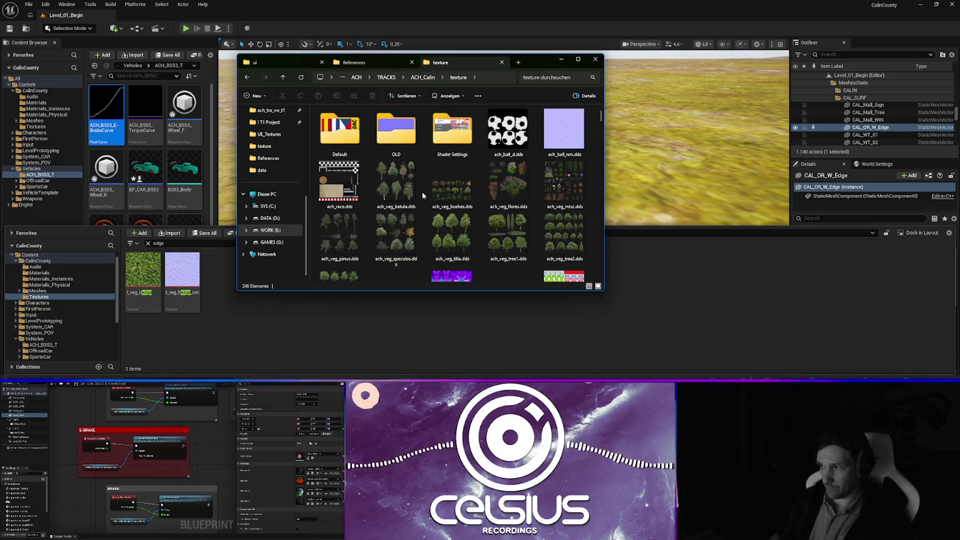
click(444, 188)
text(tar)
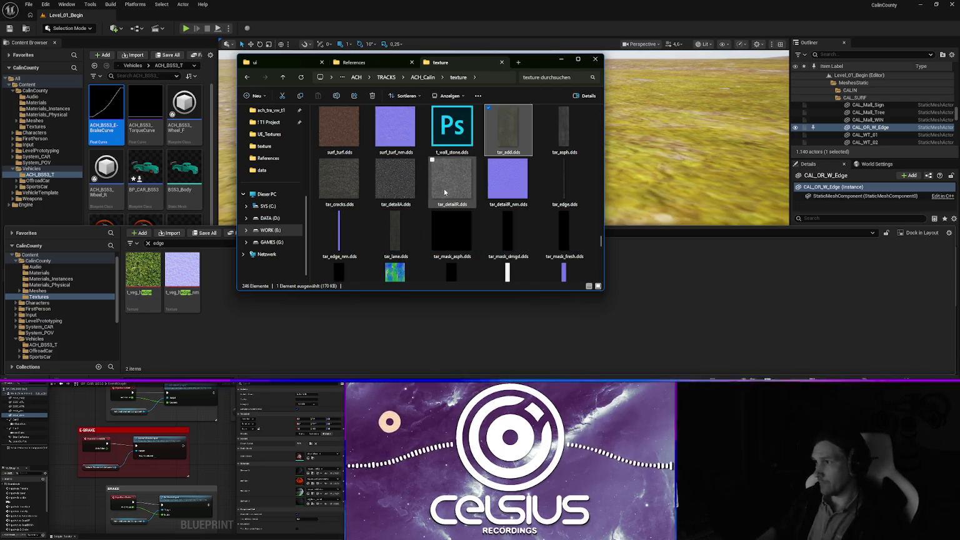
click(557, 183)
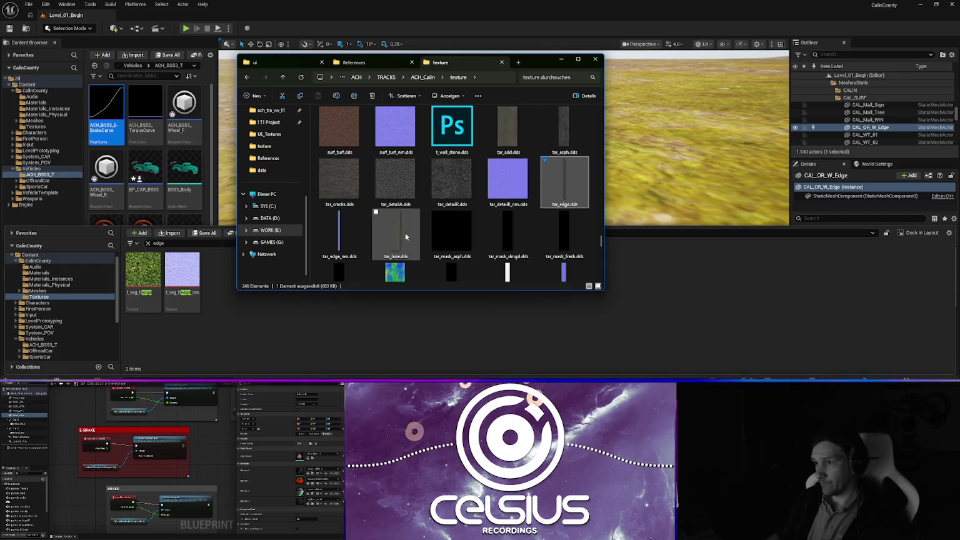
mouse_move(348, 244)
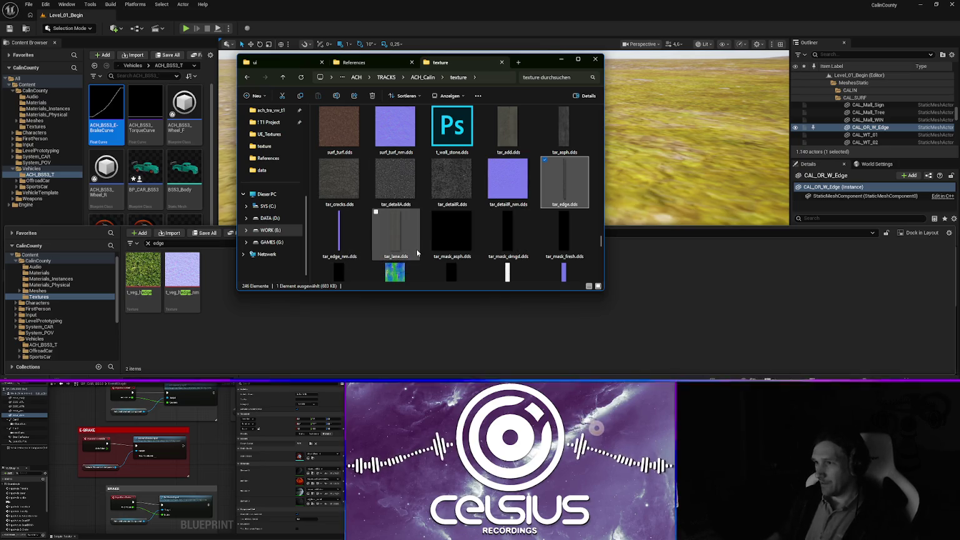
scroll(539, 227, down, 2)
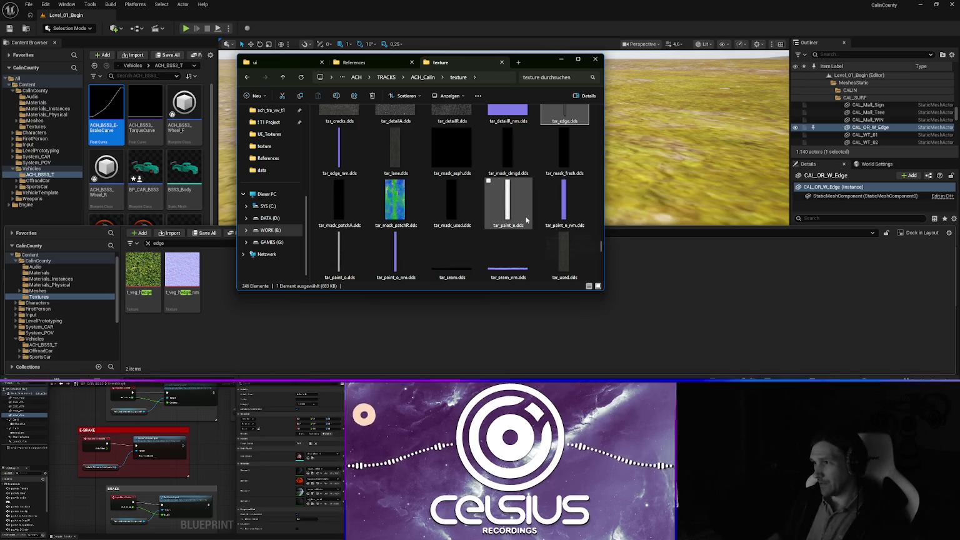
scroll(450, 247, down, 3)
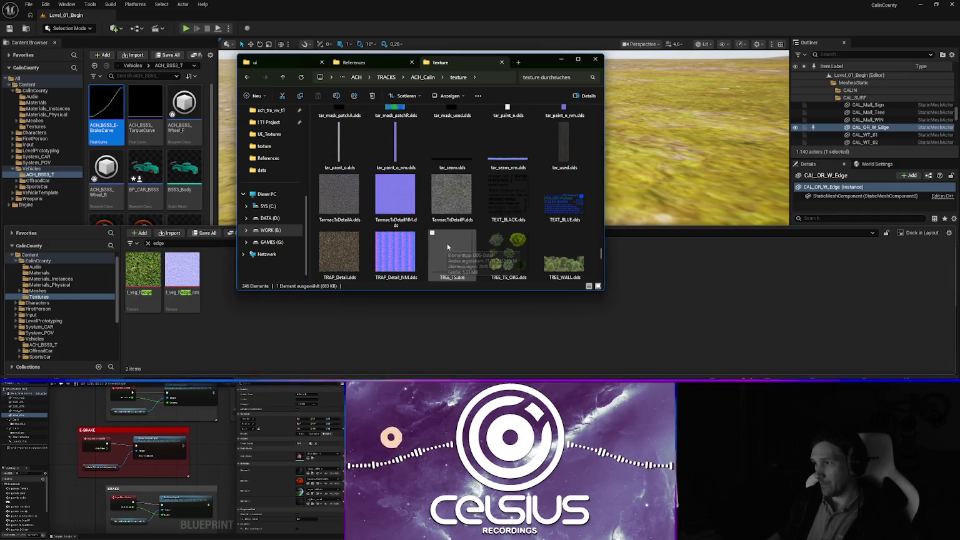
scroll(458, 231, up, 5)
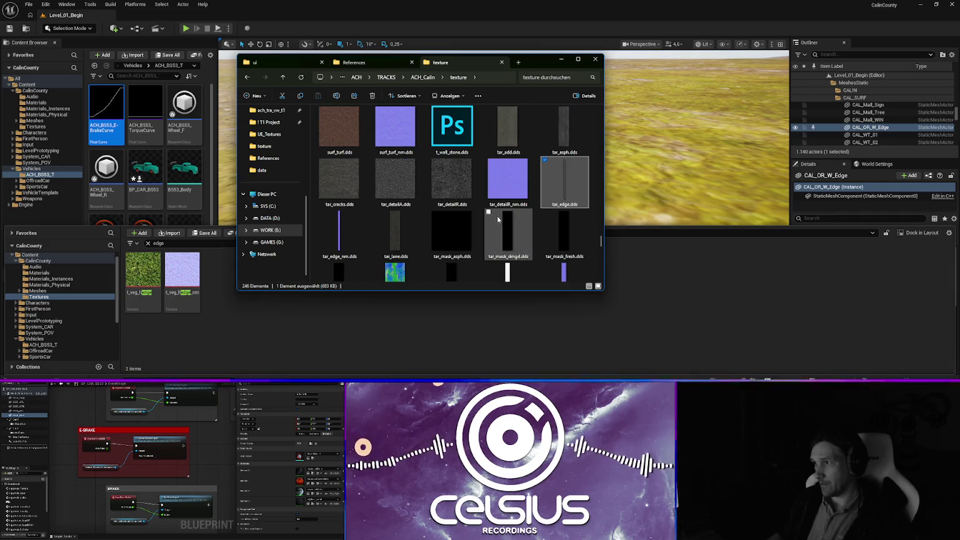
right_click(562, 184)
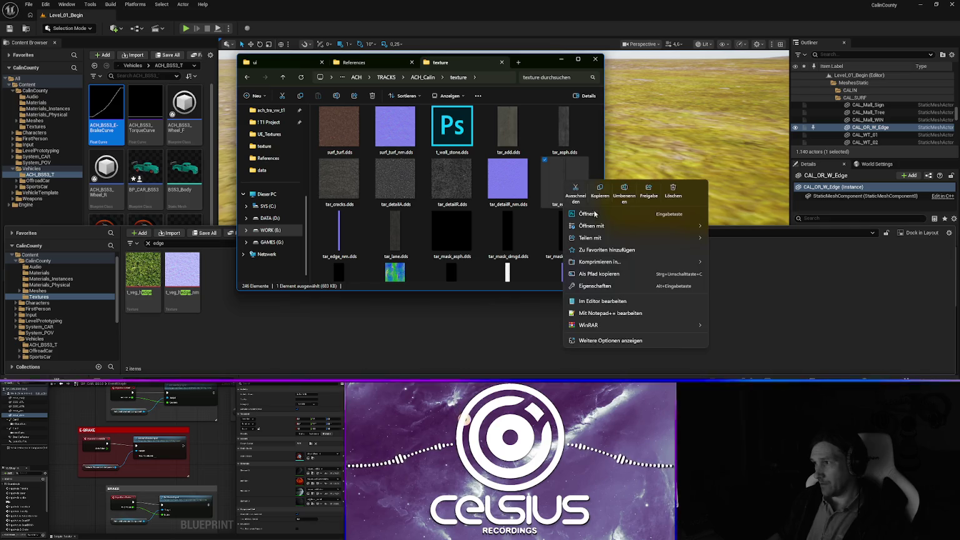
mouse_move(687, 227)
click(736, 239)
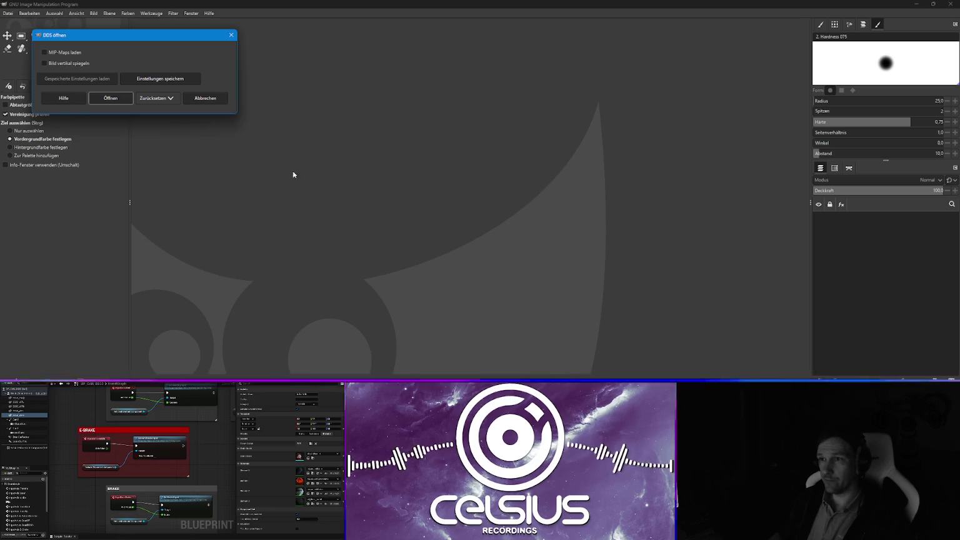
Load the tar_edge DDS and export it to WORK (E:)/Unreal Engine/UE_Textures.
click(110, 98)
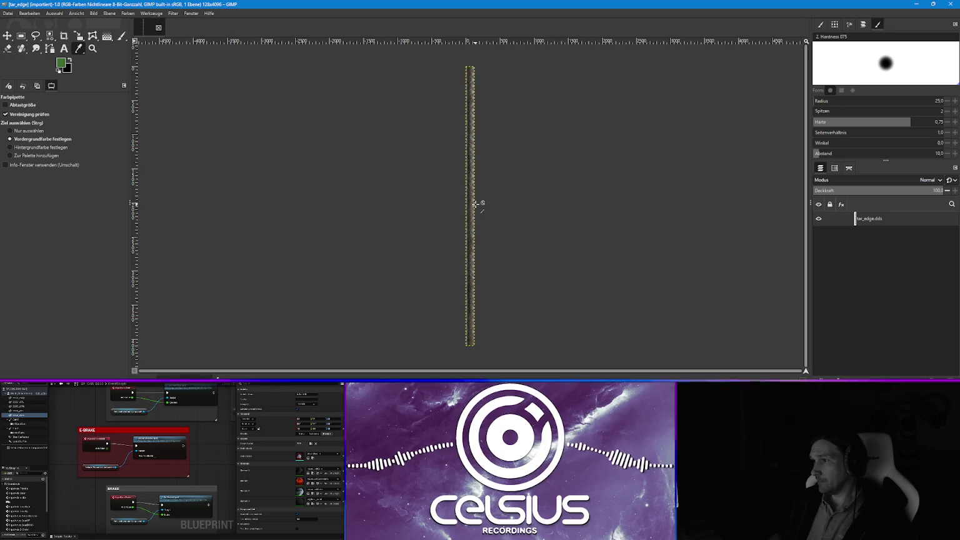
scroll(477, 207, up, 2)
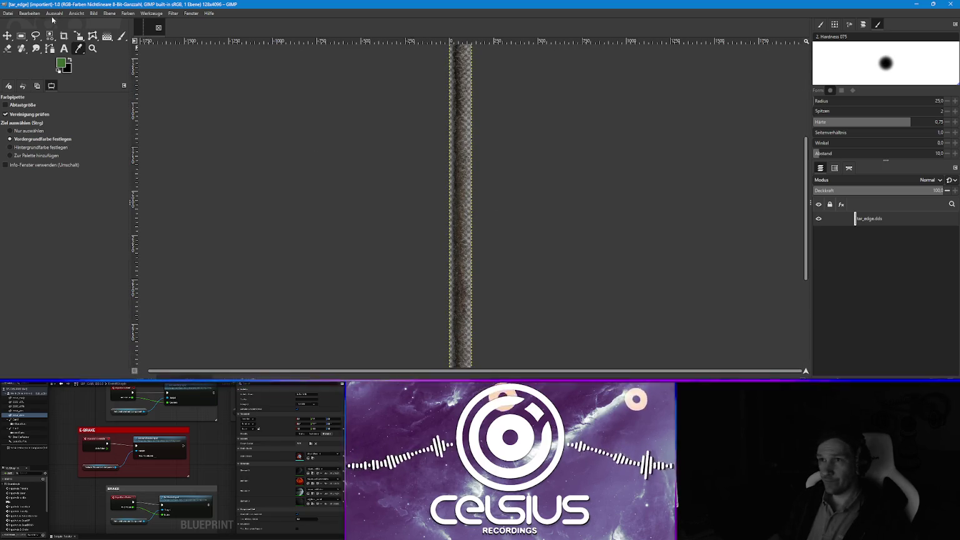
click(13, 15)
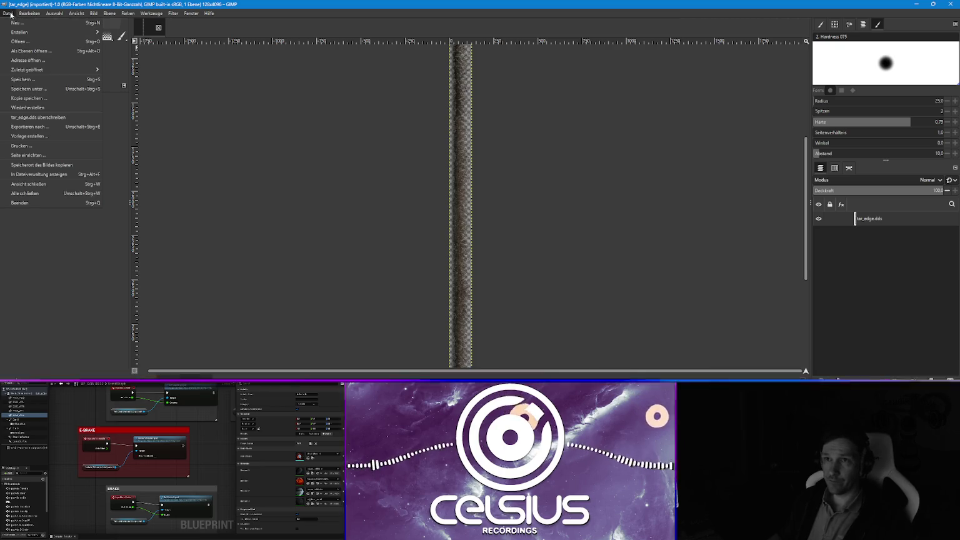
click(41, 128)
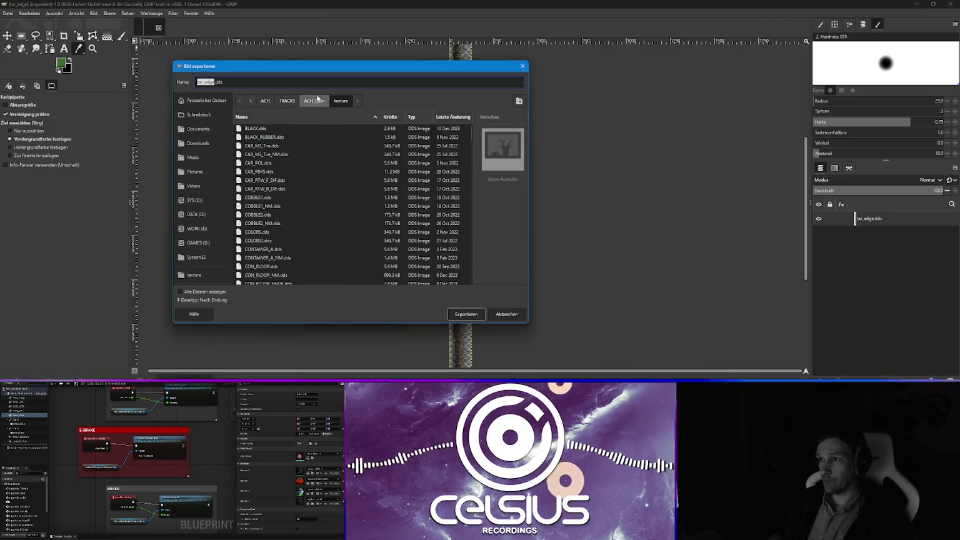
click(199, 243)
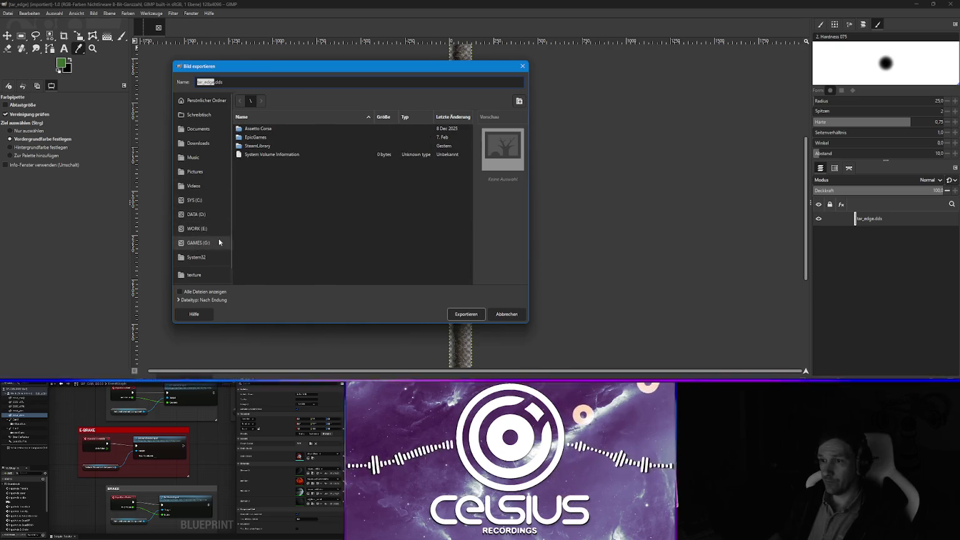
click(206, 229)
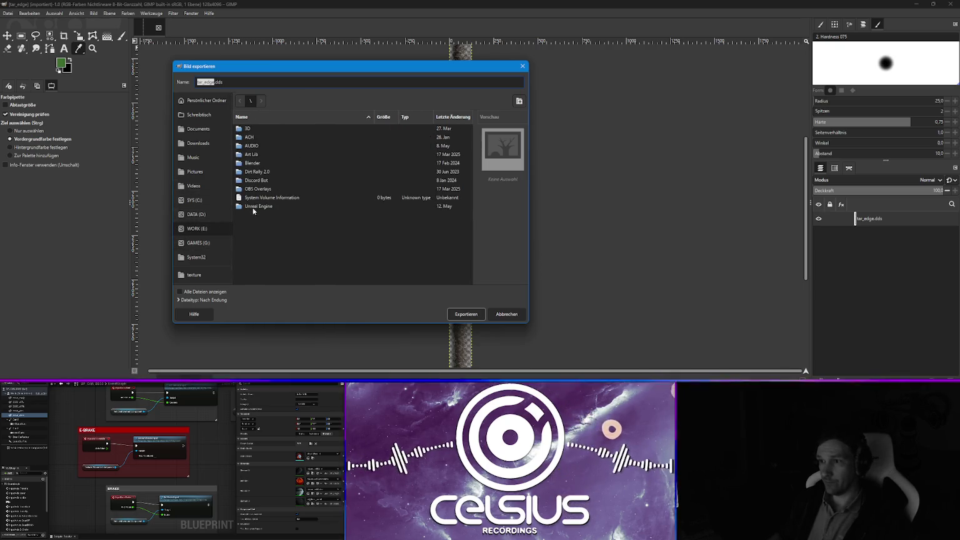
double_click(253, 208)
double_click(257, 164)
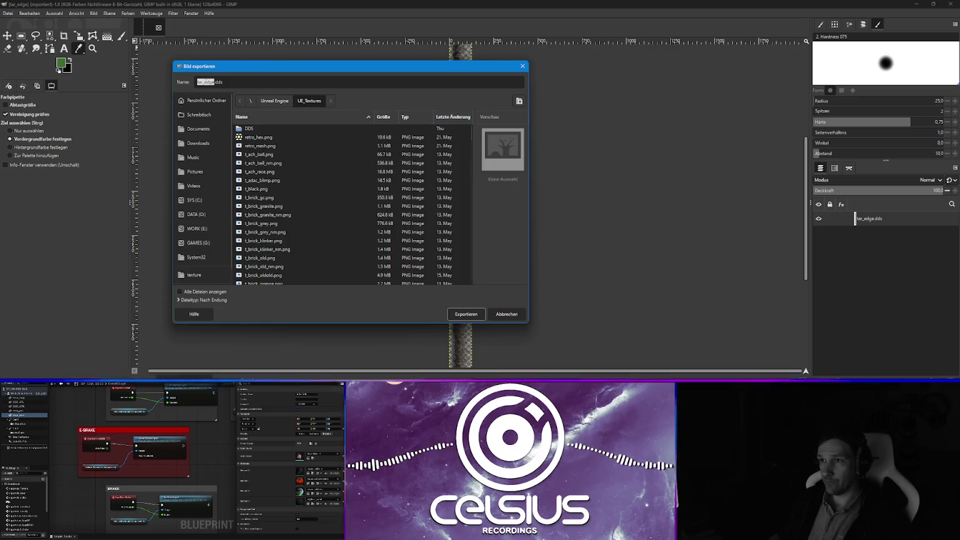
Name the export t_tar_edge.png, confirm the PNG options and close the image.
click(215, 83)
text(png)
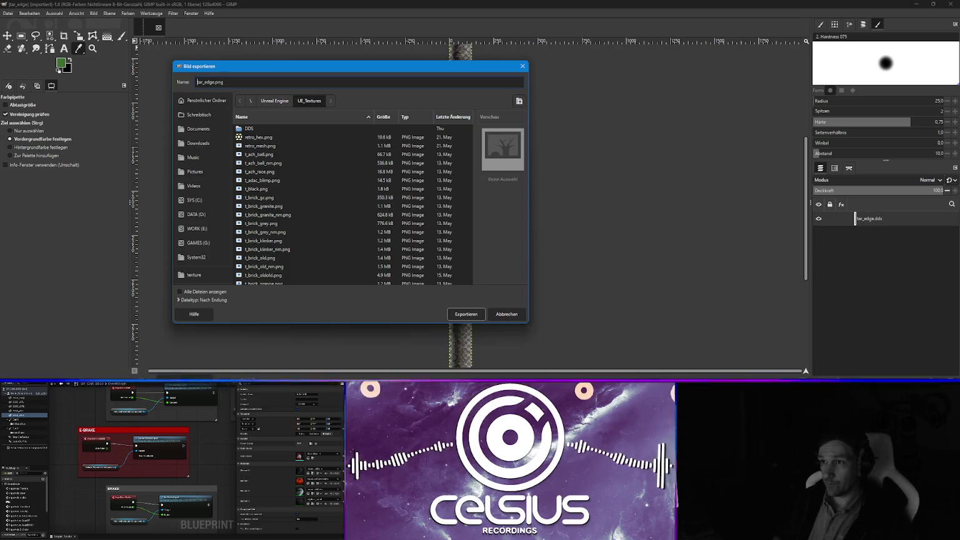
text(t_)
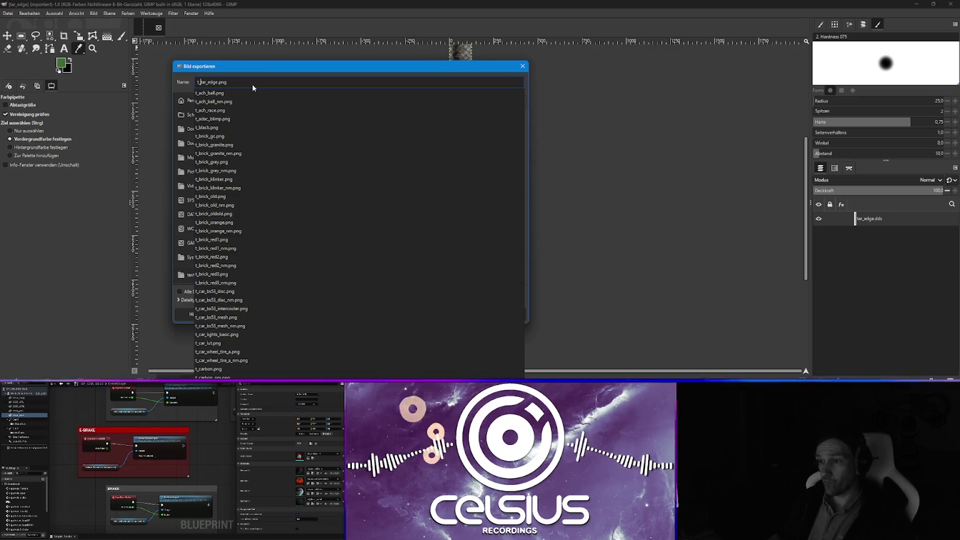
scroll(239, 195, down, 10)
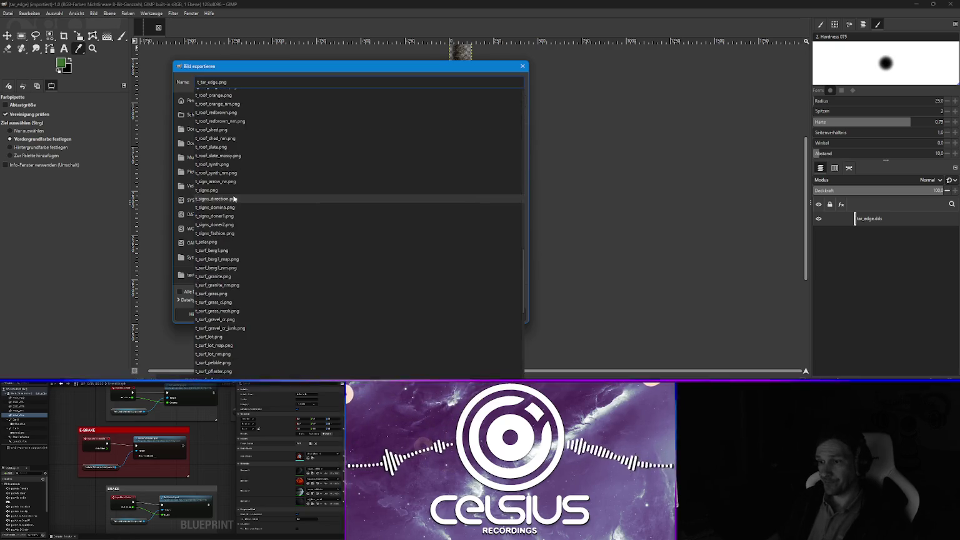
scroll(235, 198, down, 10)
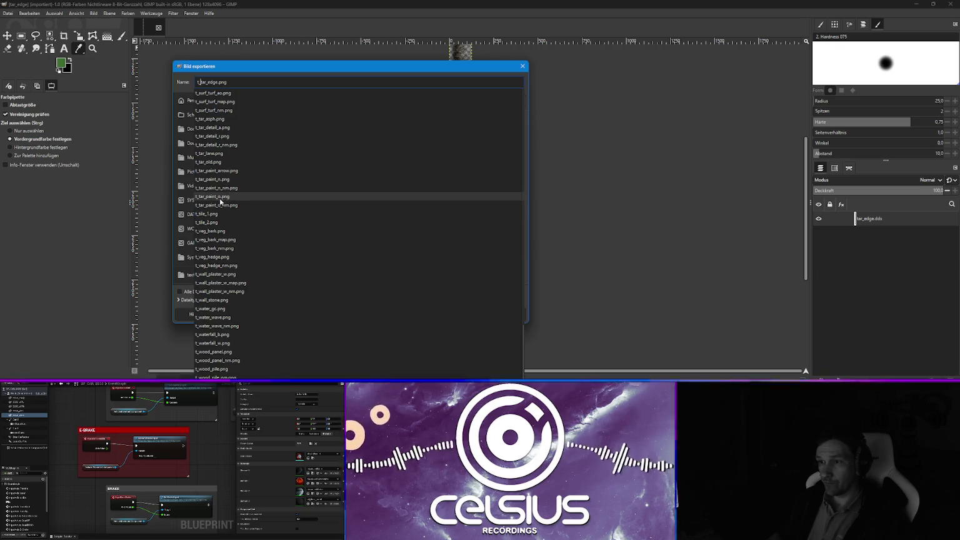
click(239, 81)
drag(233, 83, 196, 83)
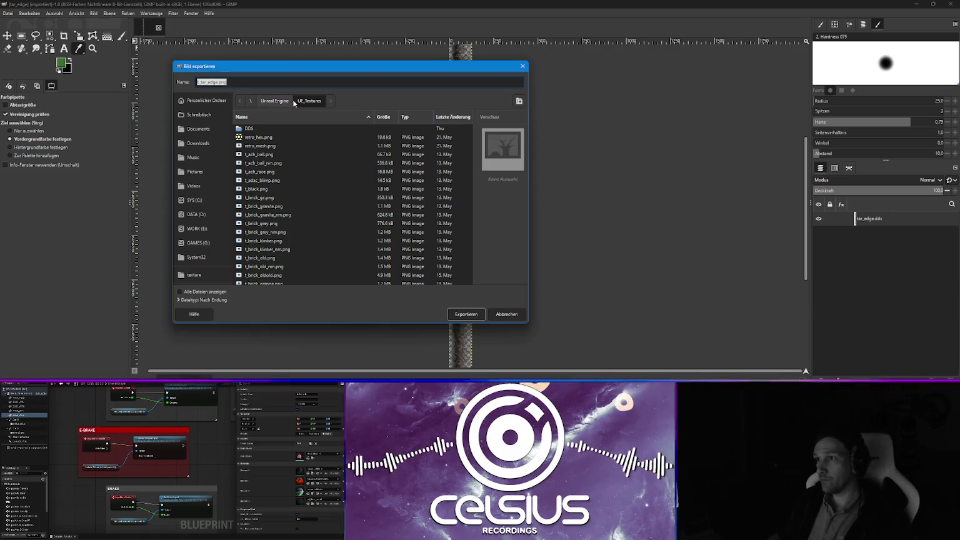
click(464, 314)
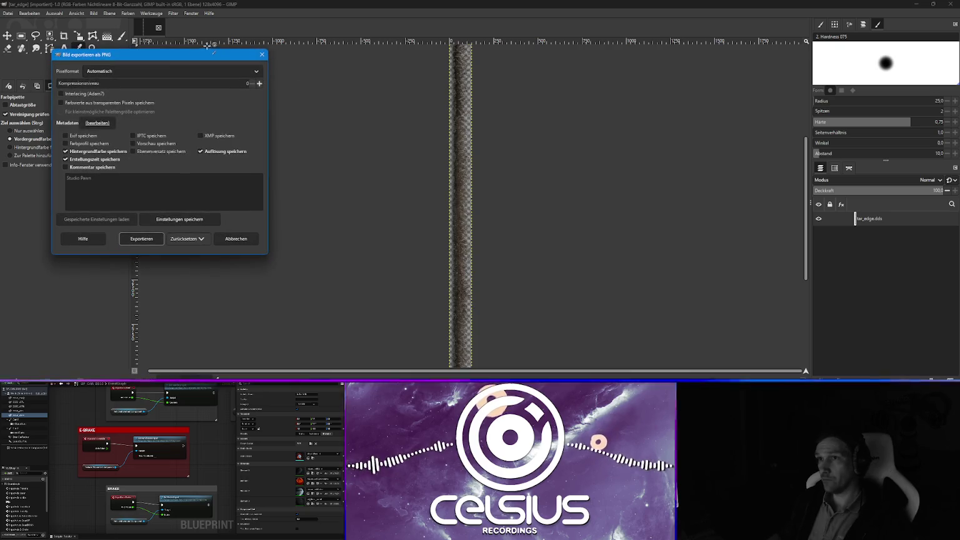
click(143, 239)
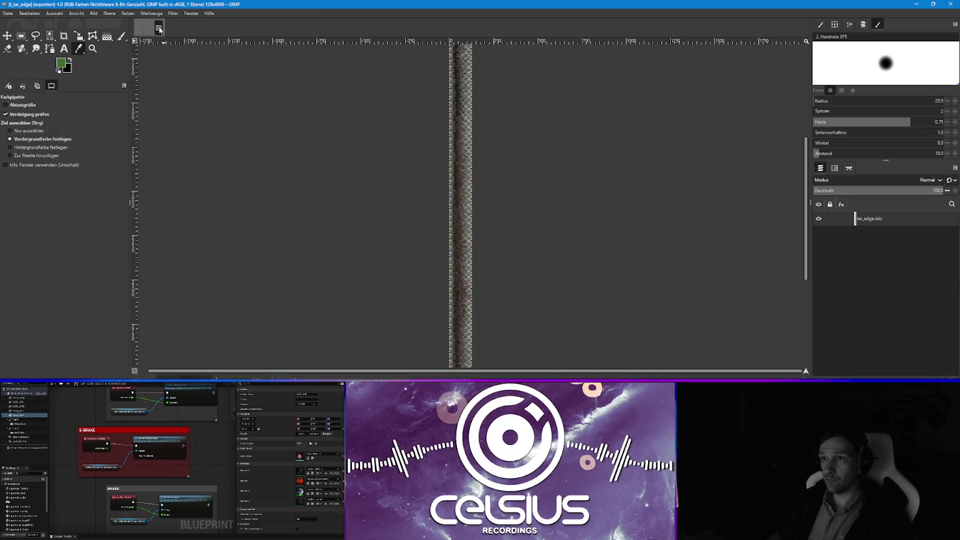
click(159, 28)
key(alt+Tab)
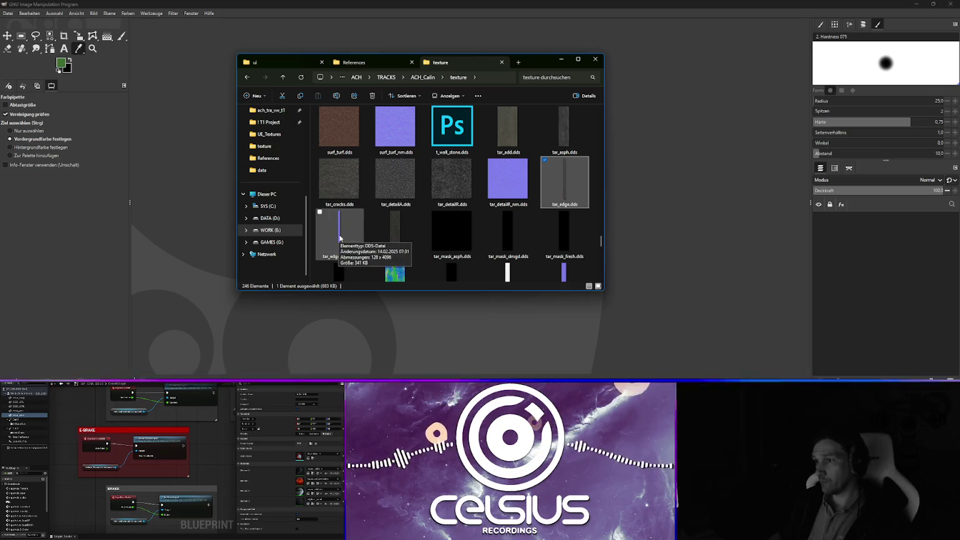
Open tar_edge_nm.dds in Photoshop and zoom to inspect the 128 × 4096 px normal map.
double_click(340, 238)
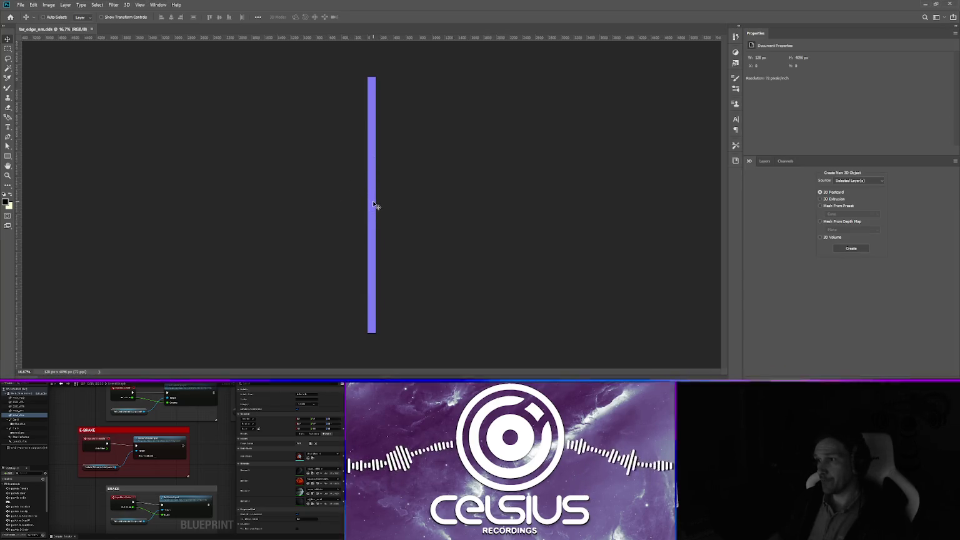
scroll(373, 204, up, 10)
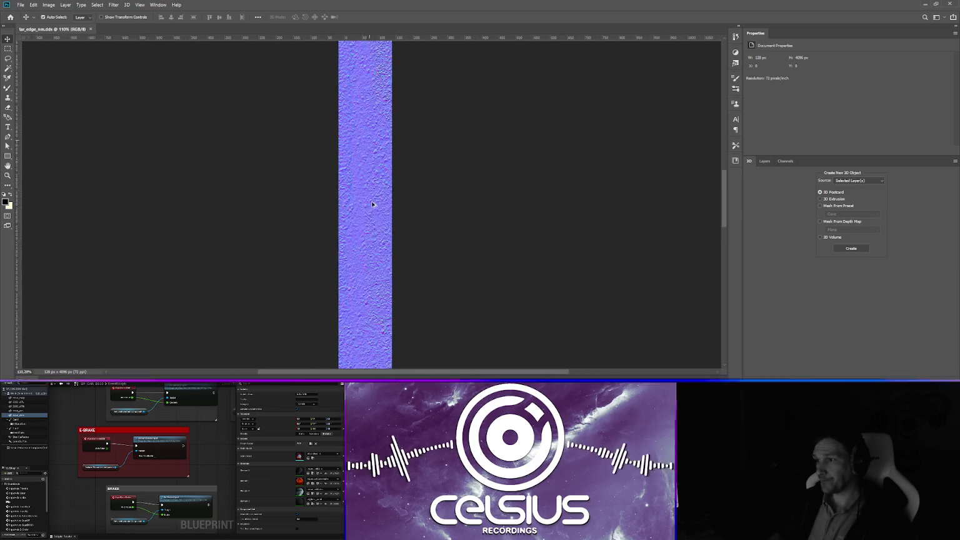
scroll(370, 209, down, 8)
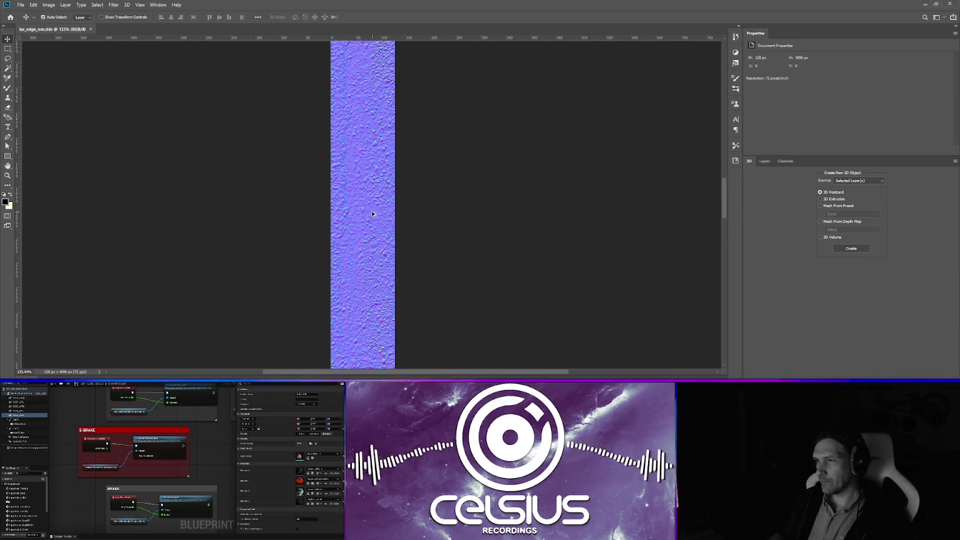
scroll(369, 212, down, 2)
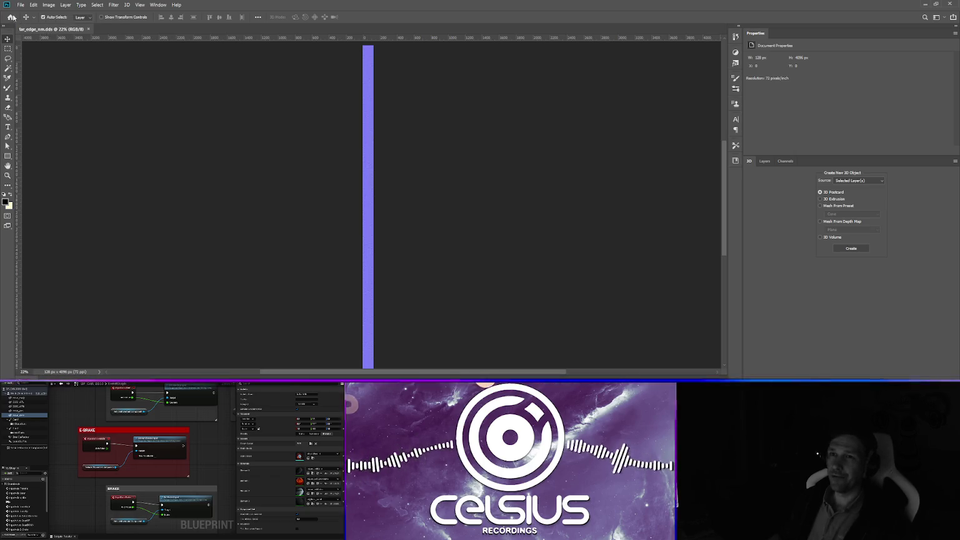
Start Save As for the normal map and go to WORK (E:) > Unreal Engine > UE_Textures.
click(21, 5)
click(43, 90)
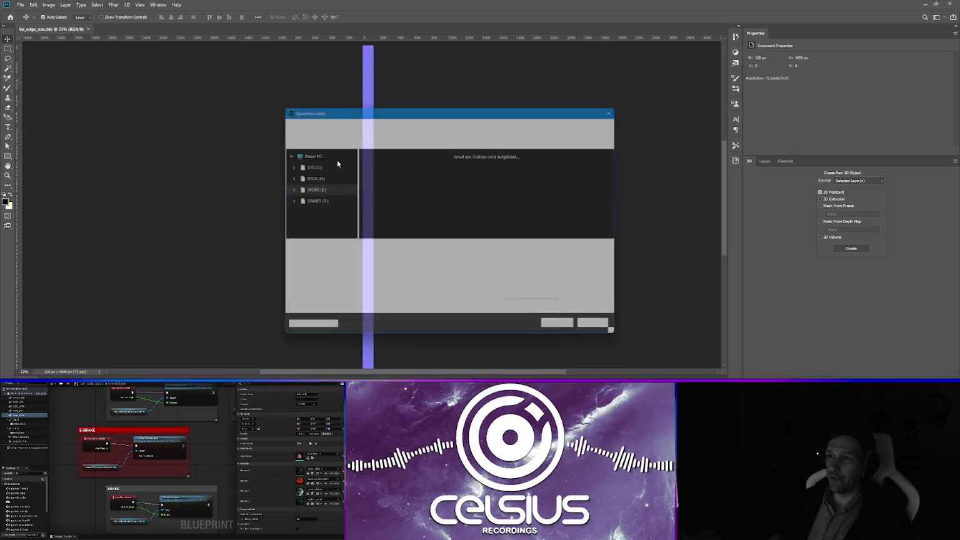
click(307, 222)
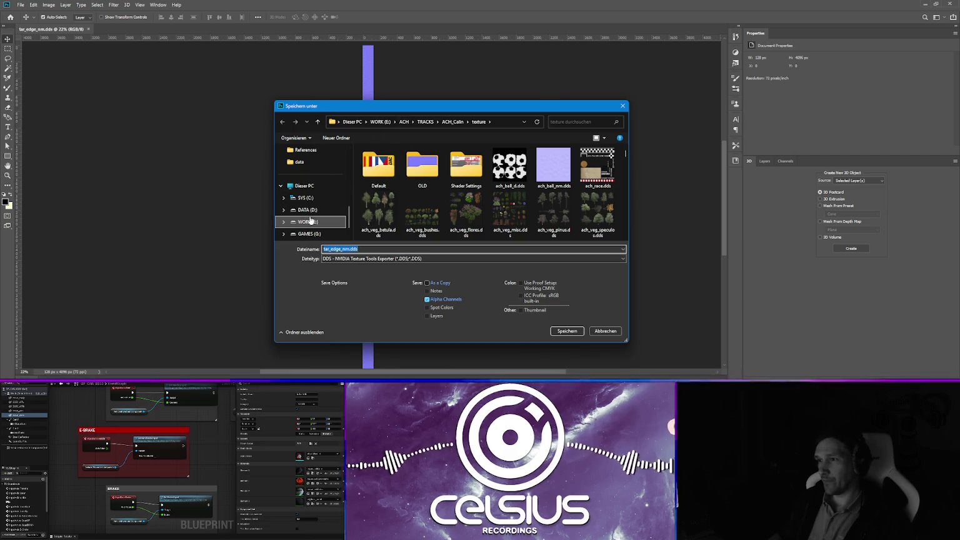
click(390, 236)
double_click(390, 236)
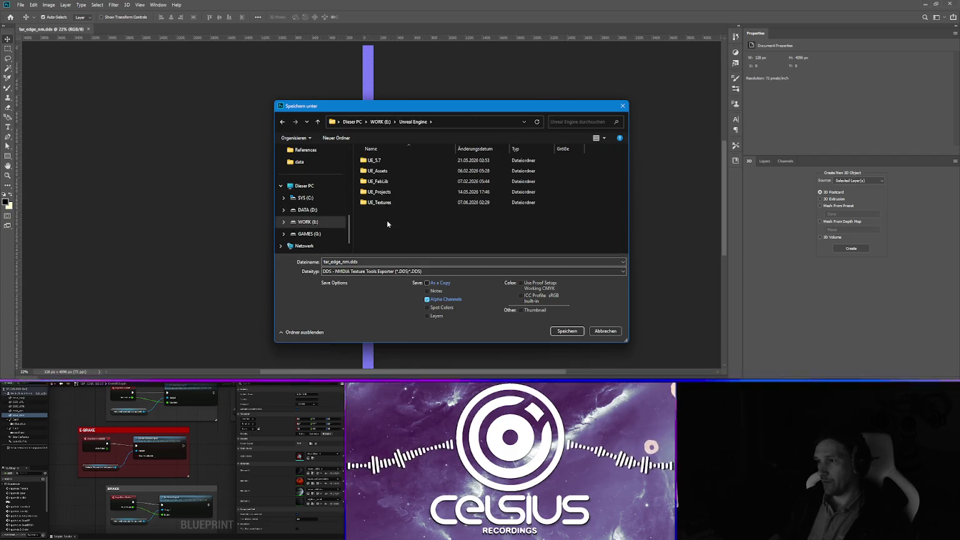
double_click(382, 203)
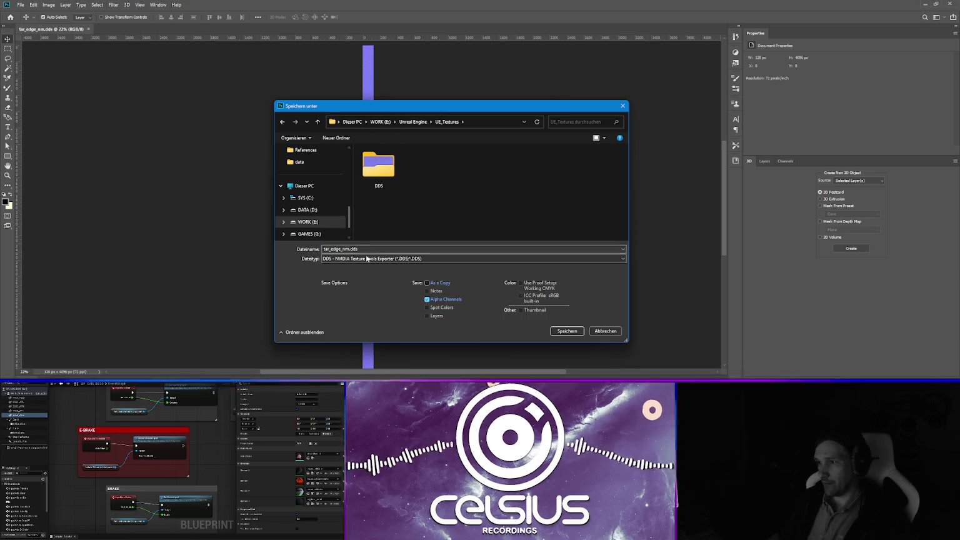
Save it as PNG named t_tar_edge_nm.png with default compression, then close Photoshop.
click(345, 258)
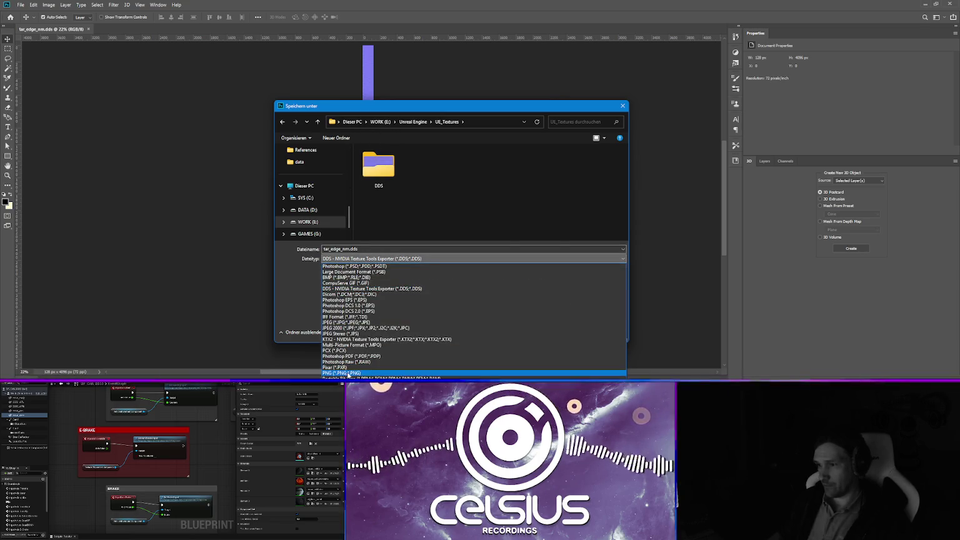
click(348, 373)
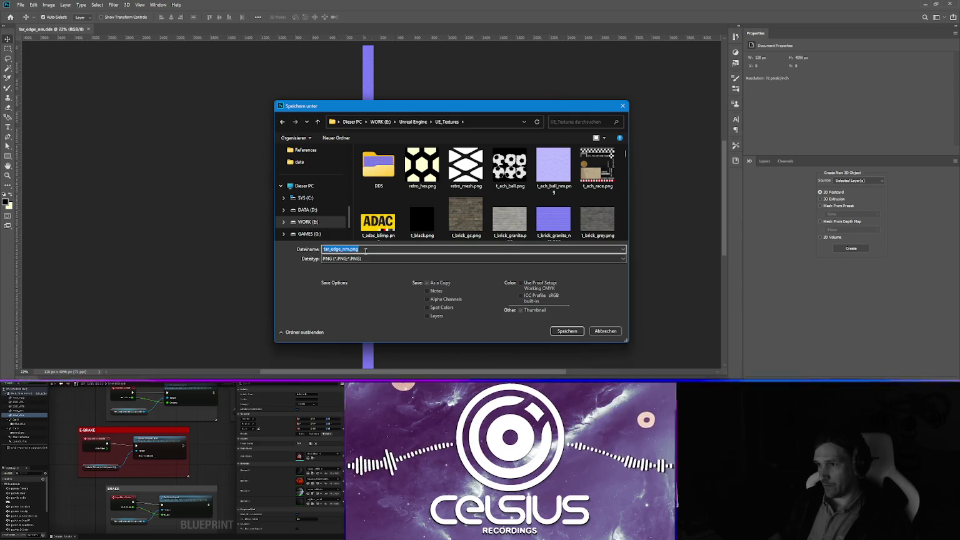
click(323, 249)
text(t_)
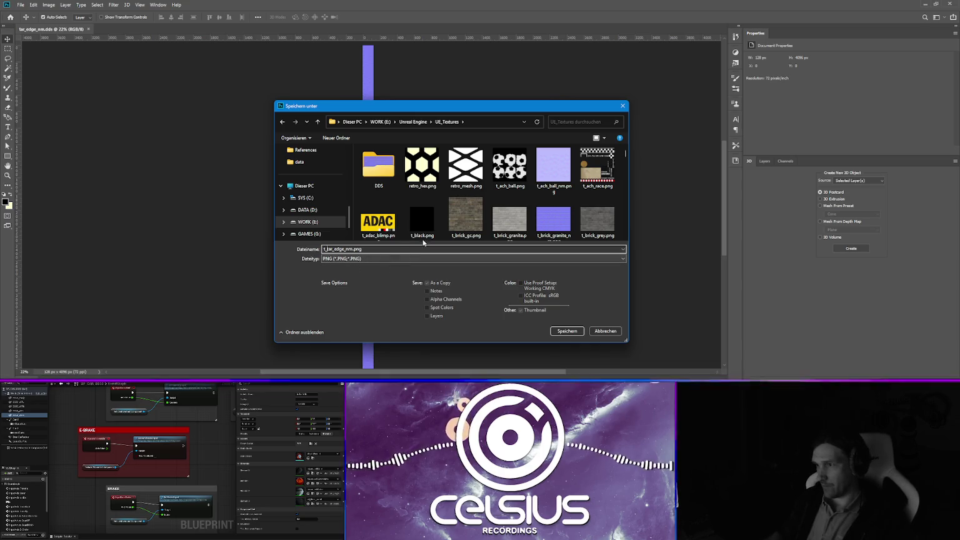
click(567, 331)
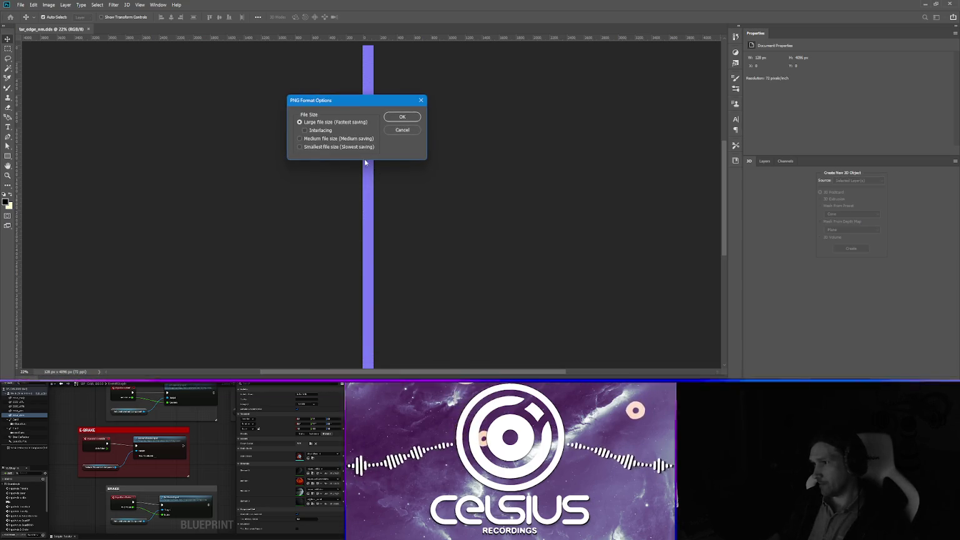
click(403, 117)
click(954, 6)
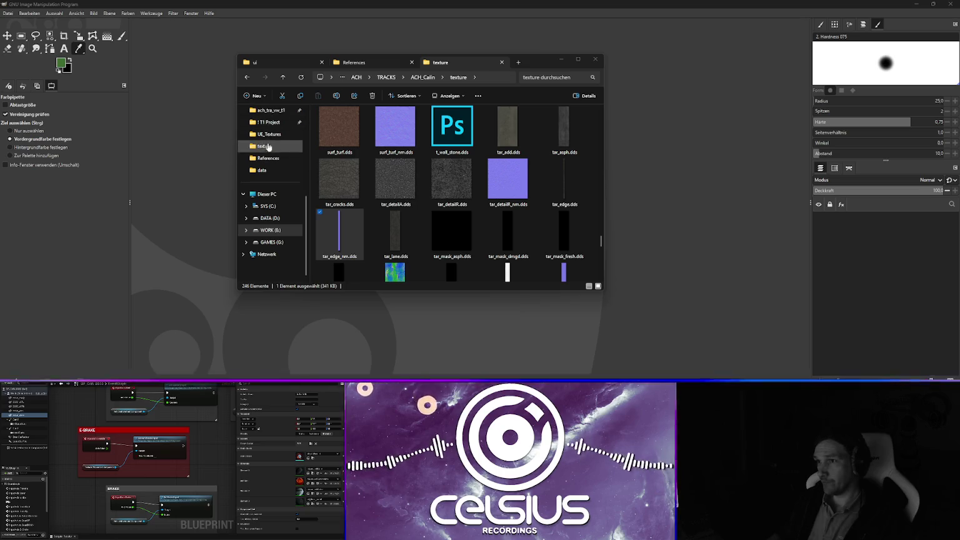
Browse File Explorer to WORK (E:) > Unreal Engine > UE_Textures and step through the texture list.
click(270, 230)
double_click(343, 204)
double_click(338, 162)
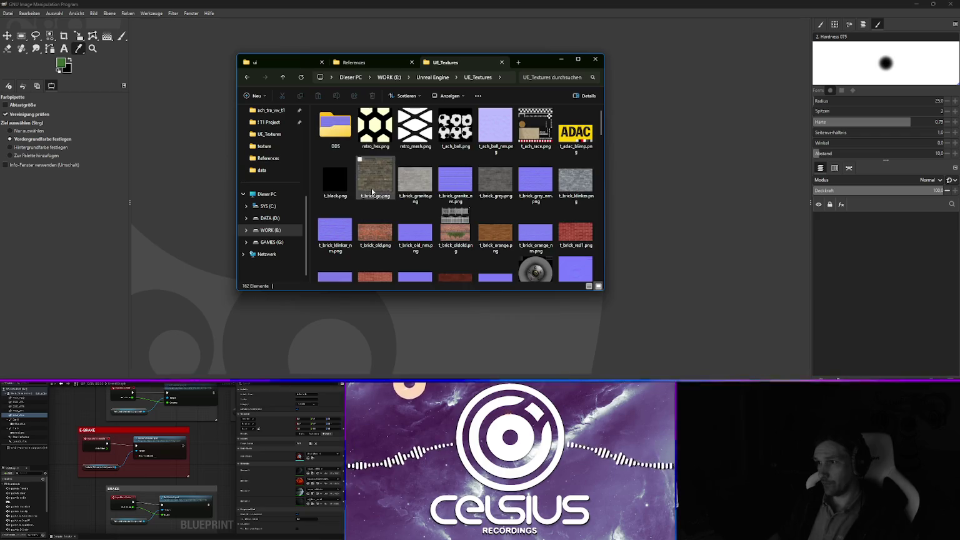
click(446, 182)
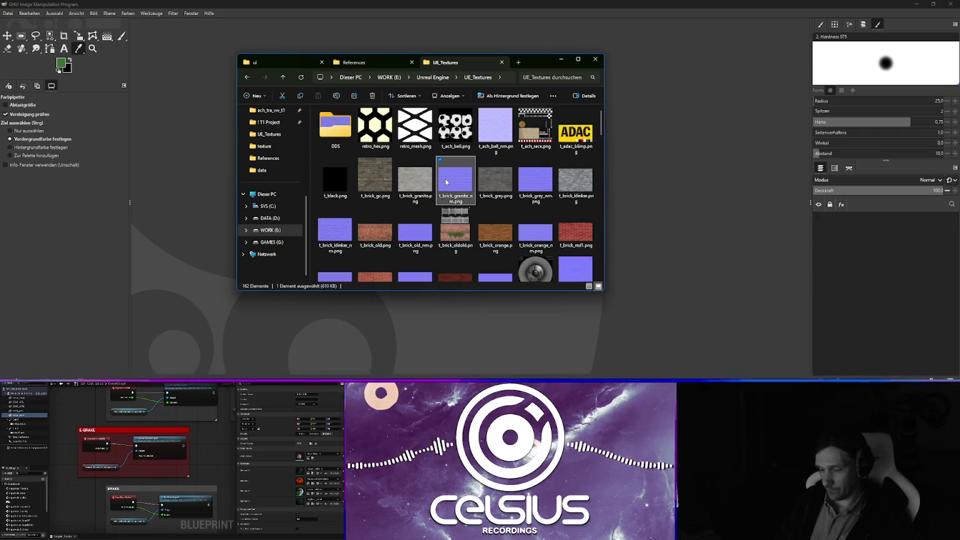
key(Up)
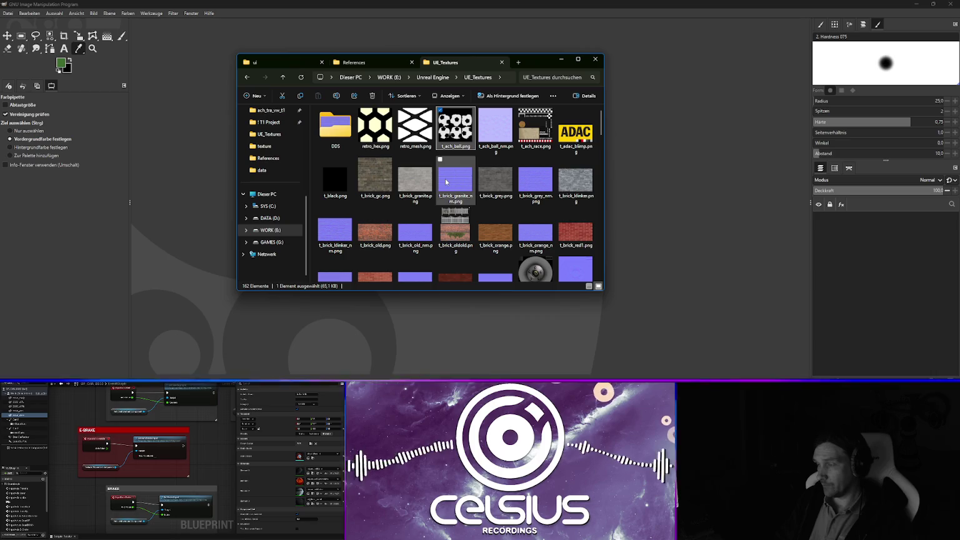
key(Right)
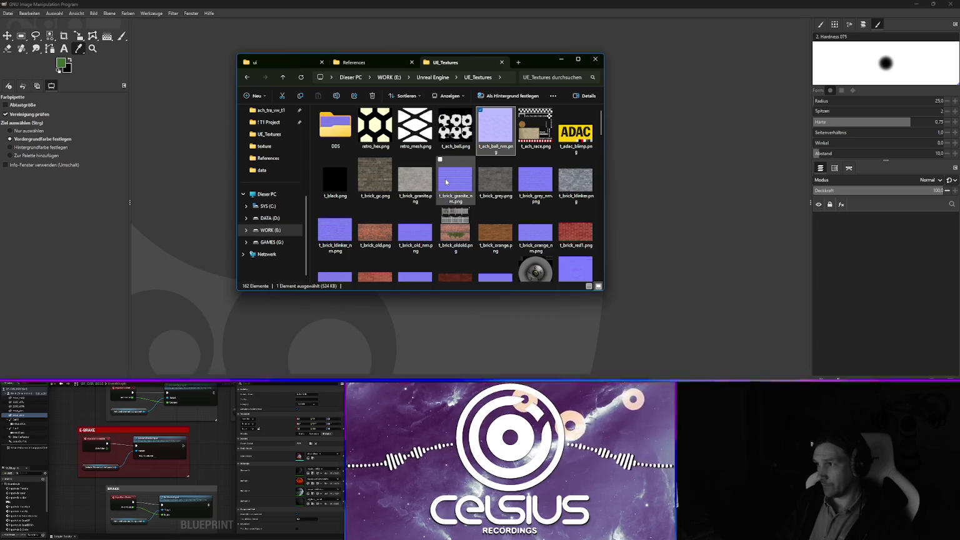
Jump to t_tar, select t_tar_edge.png and t_tar_edge_nm.png together, and close GIMP.
text(t_tar)
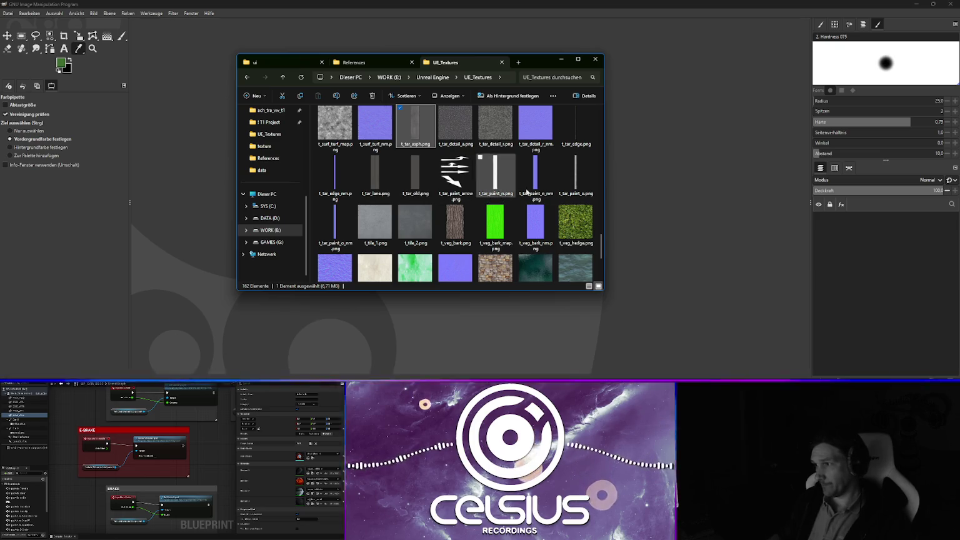
click(576, 125)
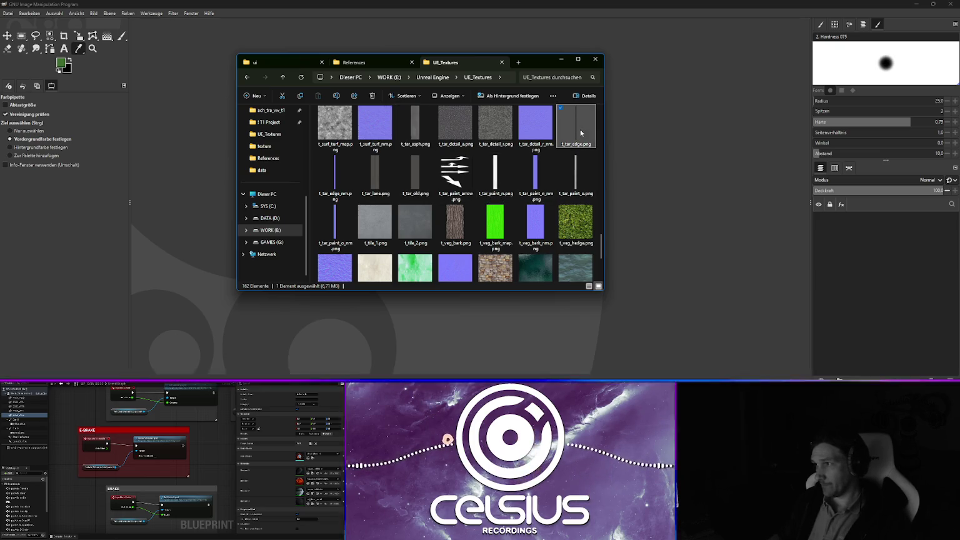
ctrl+click(343, 182)
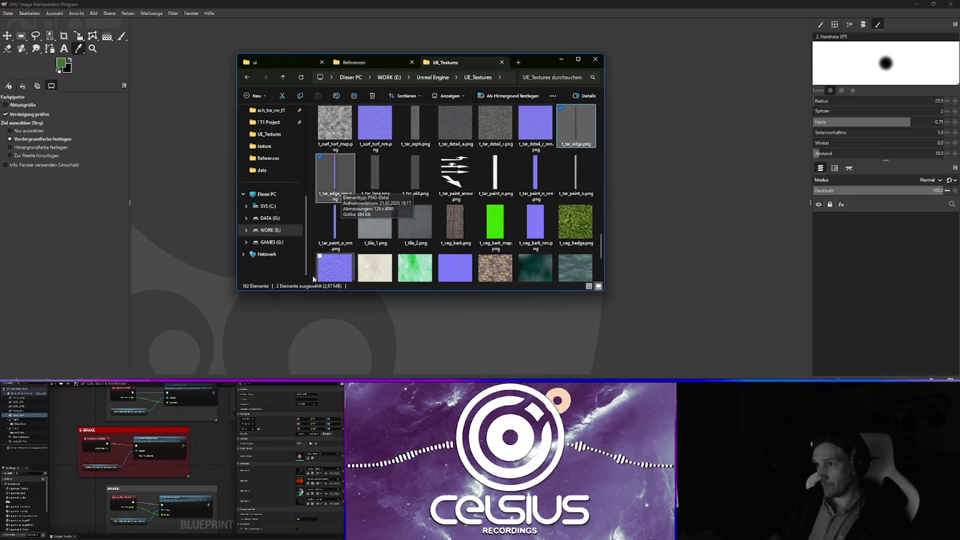
click(950, 4)
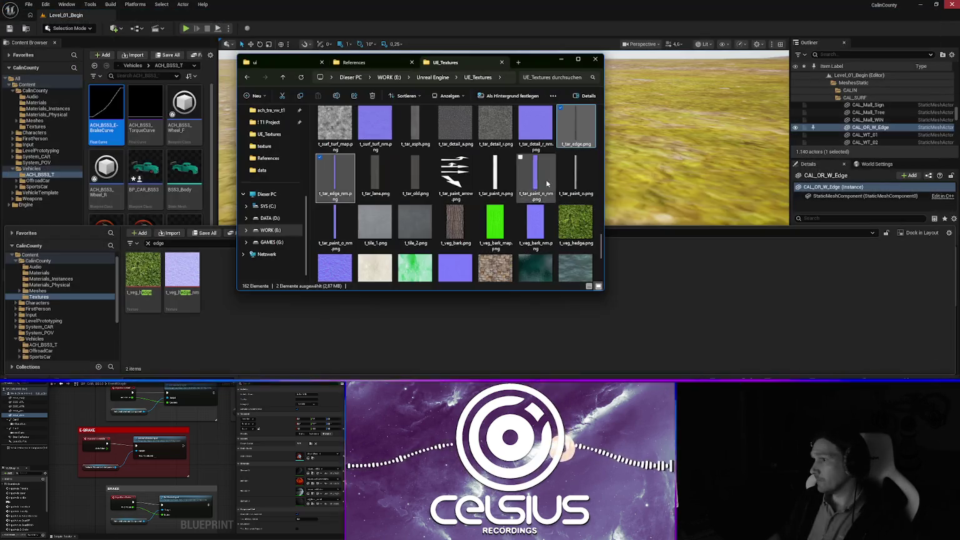
Drag t_tar_edge.png and t_tar_edge_nm.png into the CalinCounty Textures folder and check the imports.
mouse_move(569, 125)
mouse_down()
mouse_move(429, 343)
mouse_move(325, 341)
mouse_up()
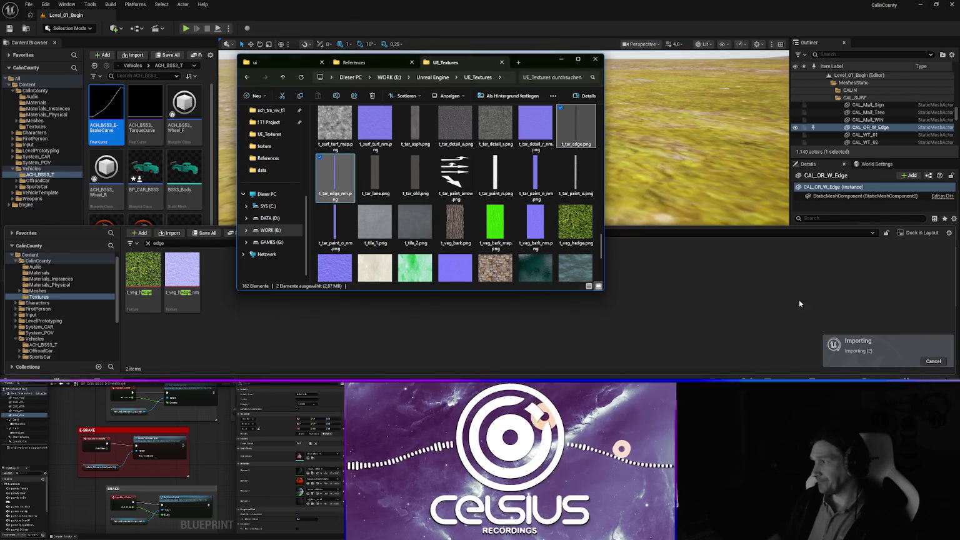
click(908, 362)
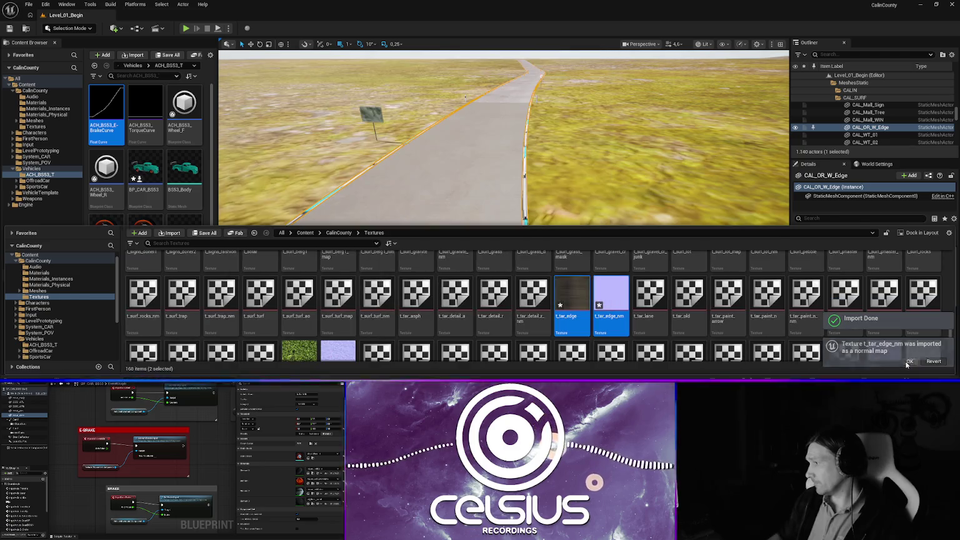
click(910, 361)
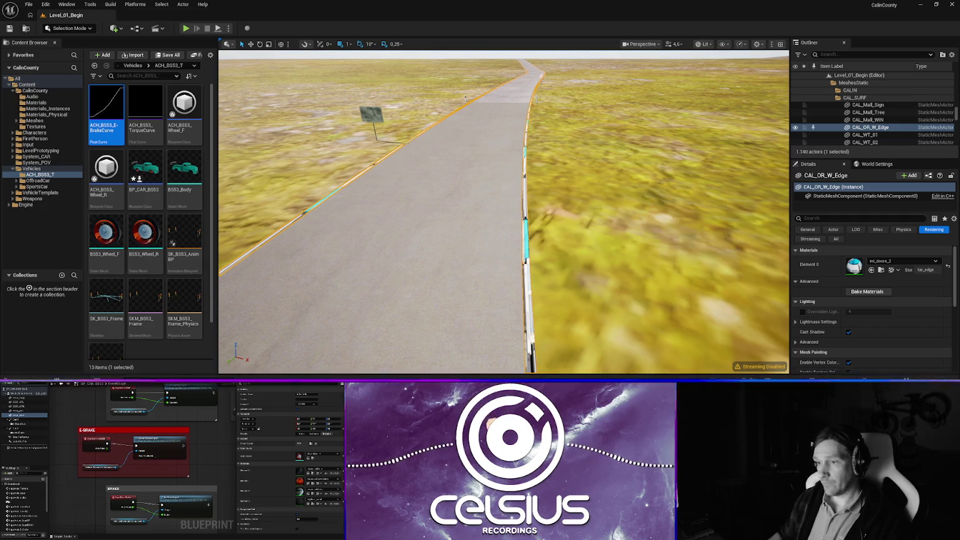
key(ctrl+space)
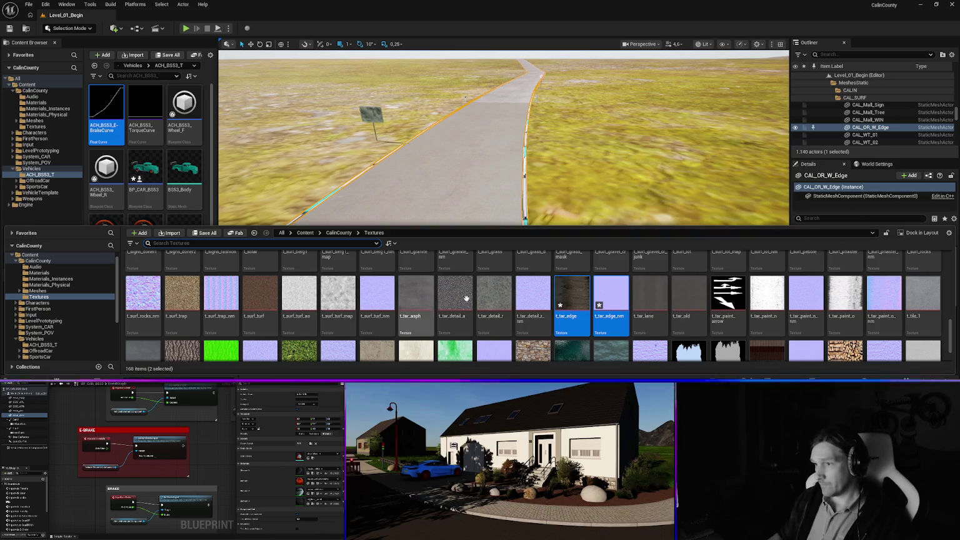
key(ctrl+space)
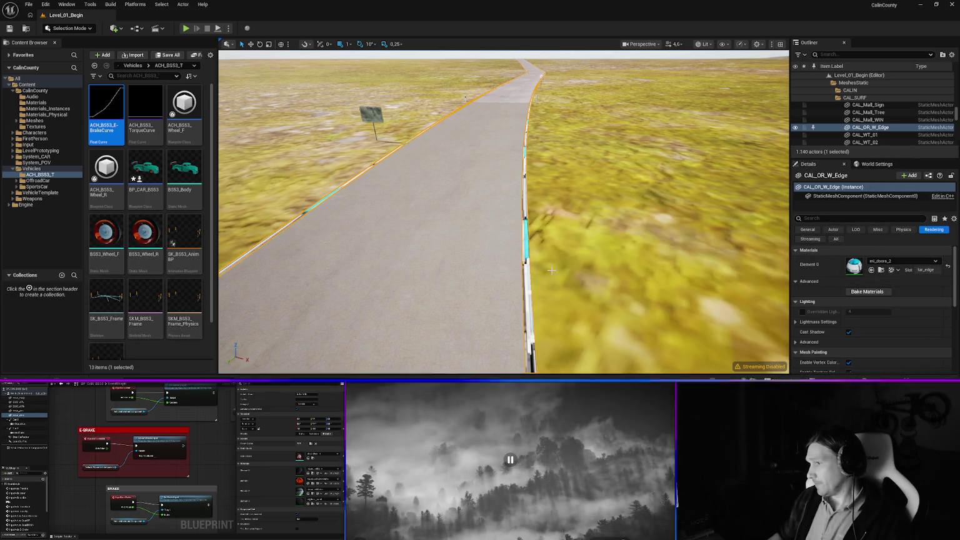
Assign mi_tar_edge to Element 0 of CAL_OR_W_Edge via a 'tar' material search.
click(894, 261)
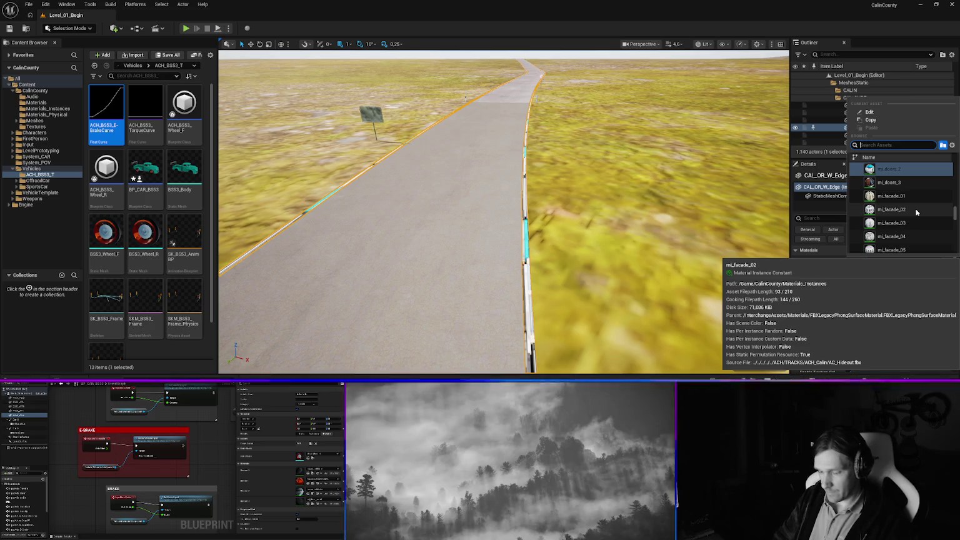
text(mi_tar)
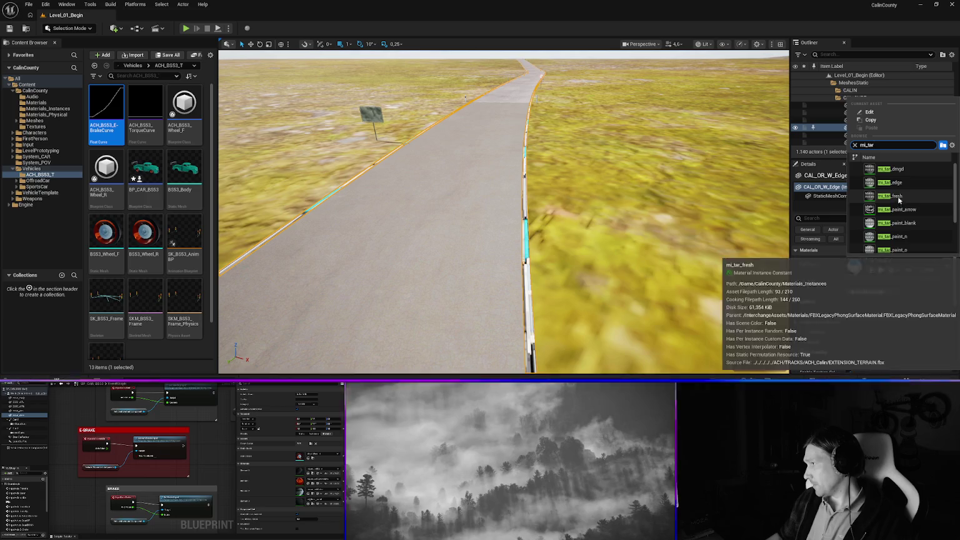
key(Escape)
key(ctrl+z)
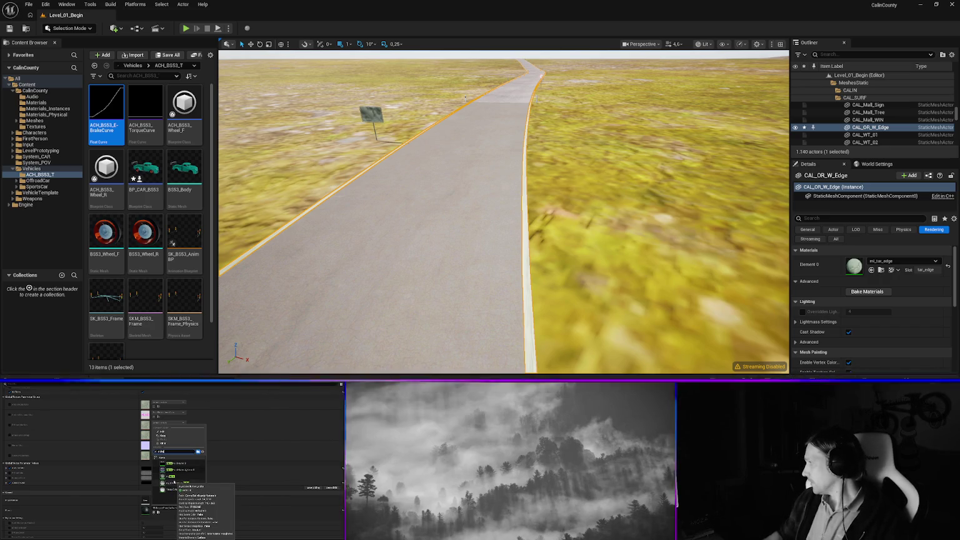
scroll(170, 478, down, 5)
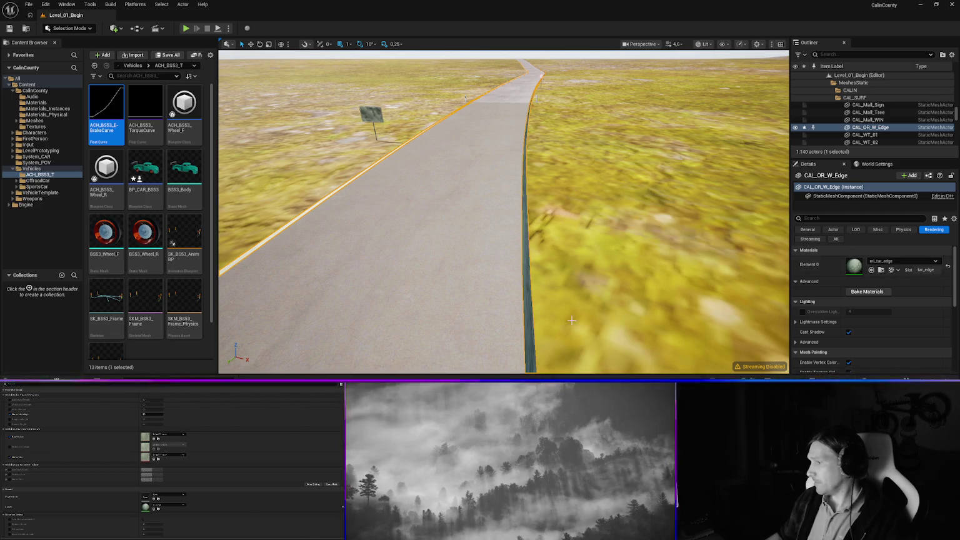
Drag t_tar_edge and t_tar_edge_nm from the content drawer into mi_tar_edge's texture slots.
key(ctrl+space)
right_click(572, 299)
click(658, 298)
mouse_move(658, 299)
mouse_down()
mouse_move(122, 442)
mouse_move(150, 445)
mouse_up()
key(ctrl+space)
scroll(475, 313, down, 1)
click(611, 319)
mouse_move(611, 319)
mouse_down()
mouse_move(155, 439)
mouse_move(159, 456)
mouse_up()
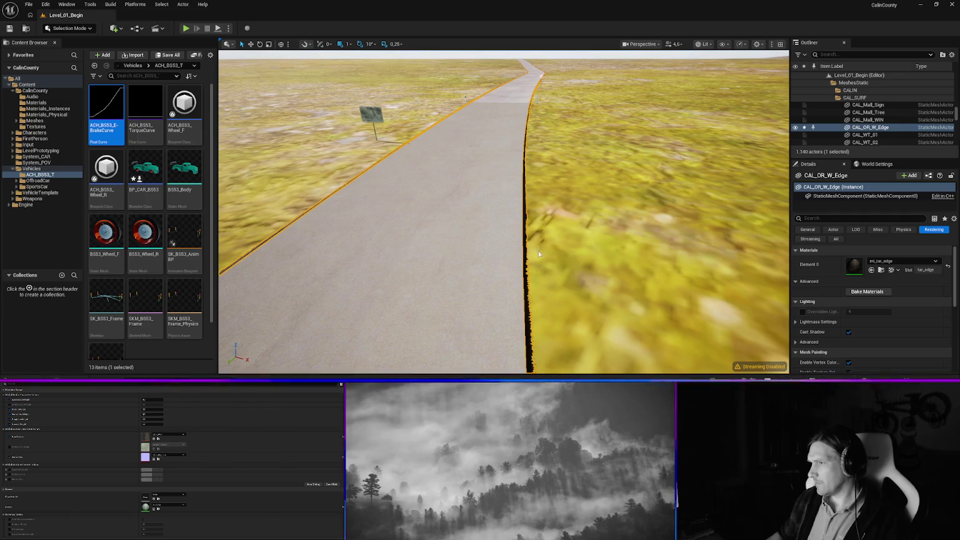
Move the viewport along the road to inspect the dark ragged edge fringe.
scroll(537, 249, up, 10)
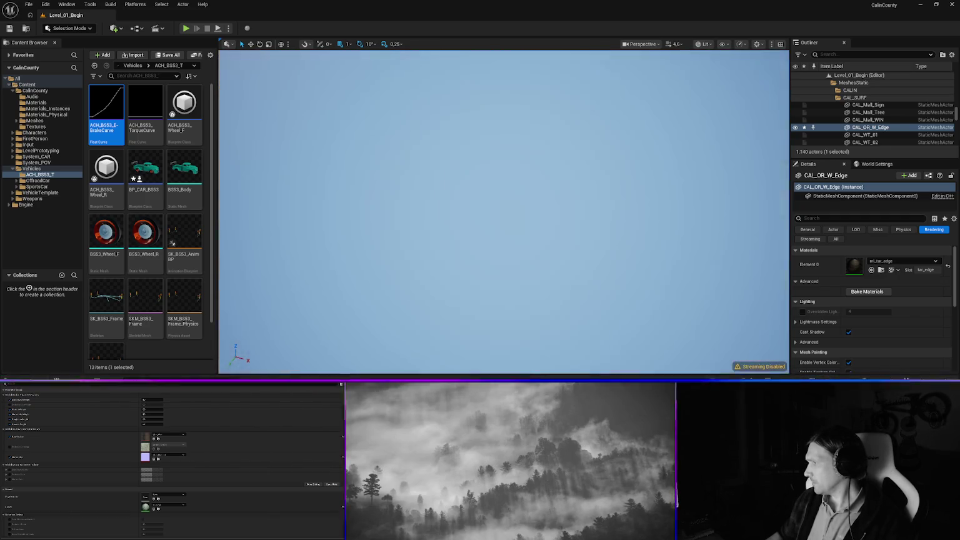
scroll(709, 238, down, 5)
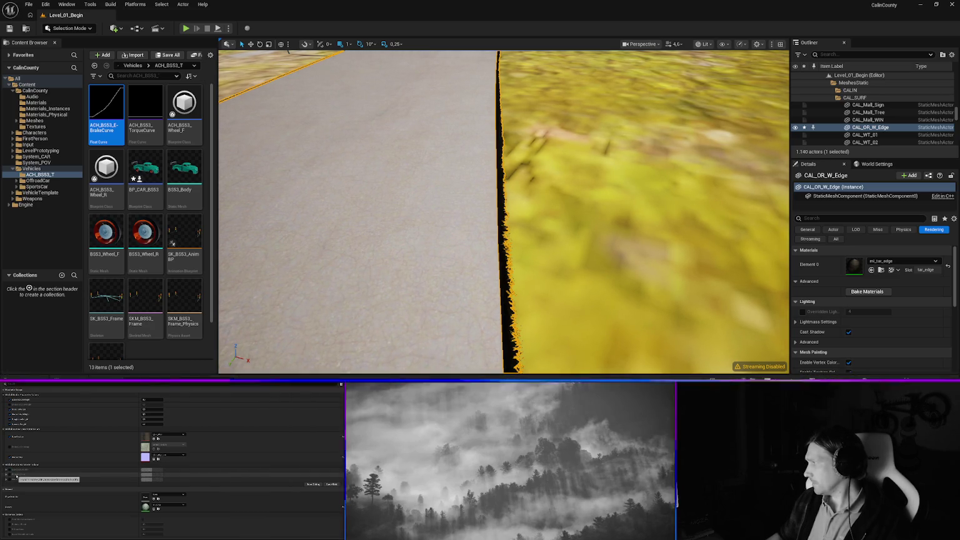
mouse_move(538, 250)
mouse_down()
mouse_move(544, 225)
mouse_move(550, 231)
mouse_move(494, 260)
mouse_up()
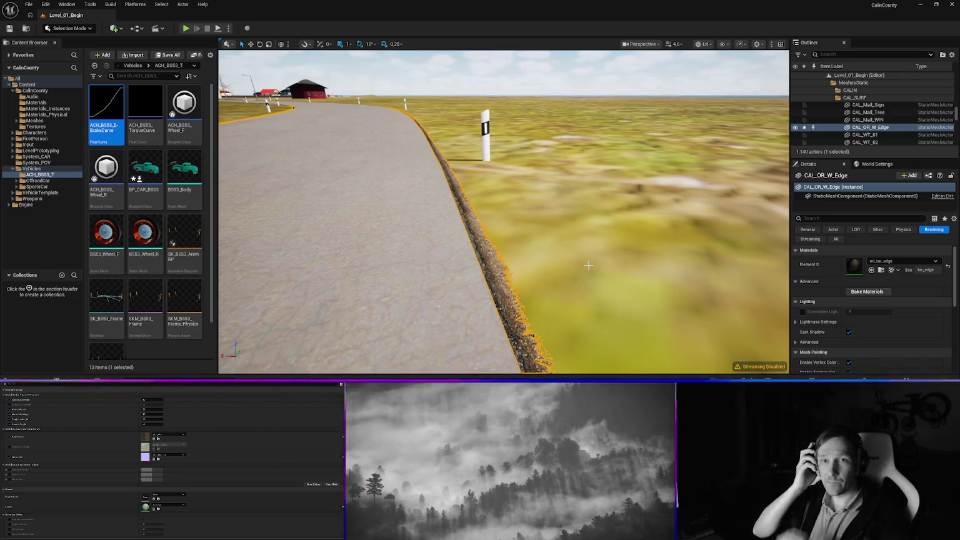
click(542, 84)
mouse_move(541, 84)
mouse_down()
mouse_move(542, 60)
mouse_move(487, 53)
mouse_move(487, 37)
mouse_move(508, 87)
mouse_move(530, 88)
mouse_up()
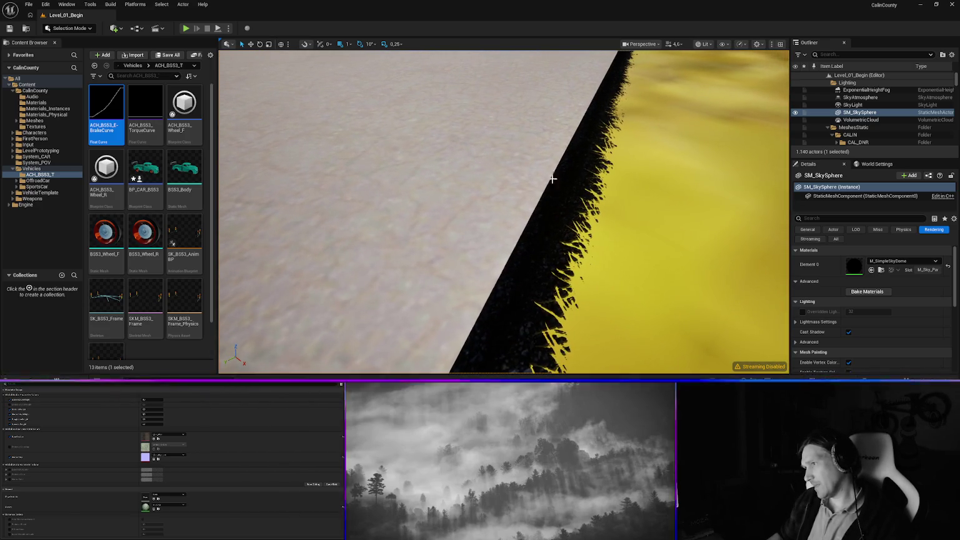
Select the CAL_OR_W_Edge mesh and enable a material parameter on its mi_tar_edge instance.
click(570, 196)
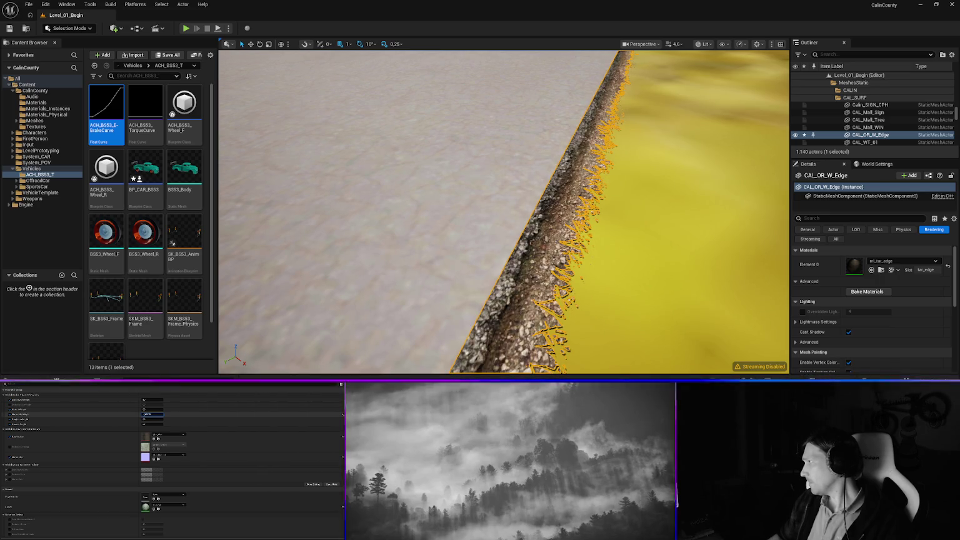
mouse_move(697, 157)
mouse_down()
mouse_move(696, 75)
mouse_move(696, 156)
mouse_move(693, 131)
mouse_move(663, 166)
mouse_up()
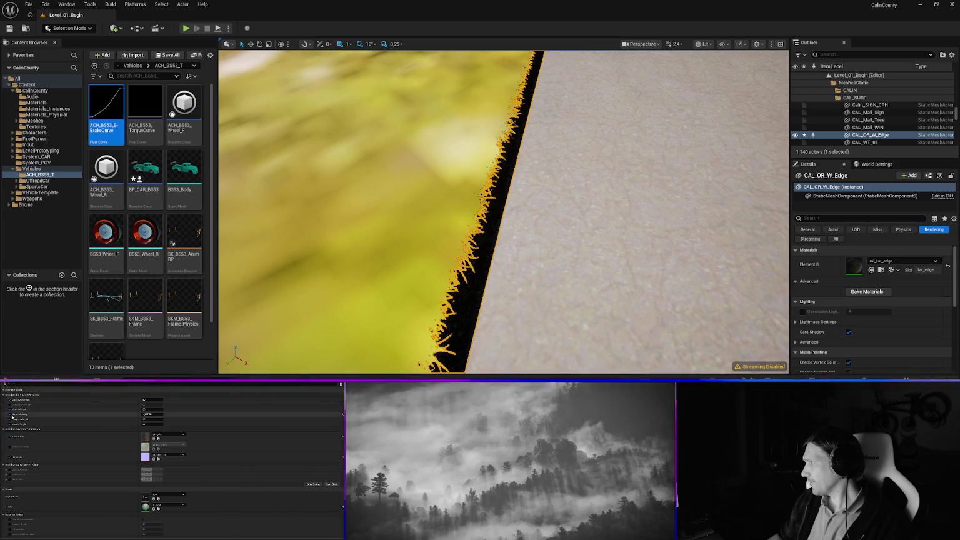
click(9, 419)
mouse_move(606, 207)
mouse_down()
mouse_move(594, 269)
mouse_move(657, 269)
mouse_up()
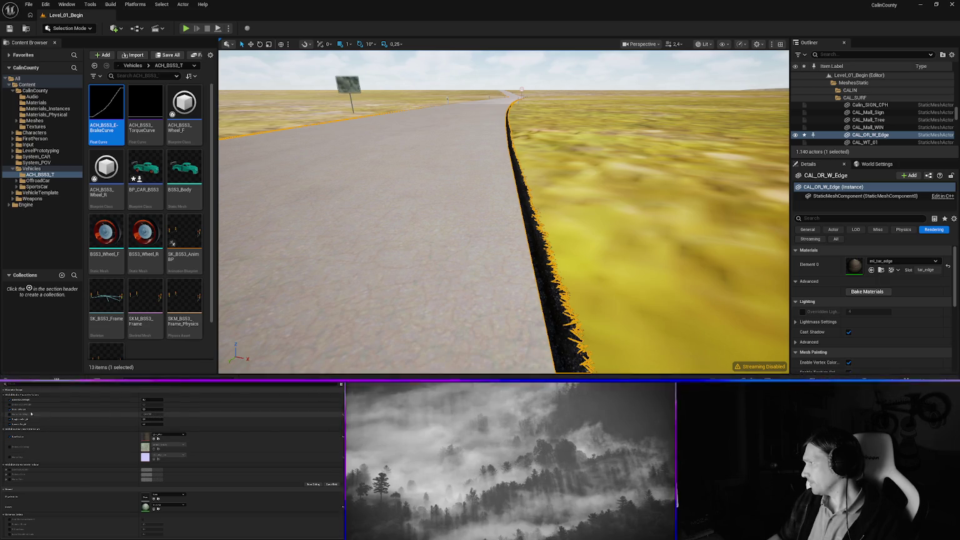
Set the material parameter value to 0, compare the edge's look, and toggle Cast Shadow.
drag(147, 414, 136, 420)
click(153, 414)
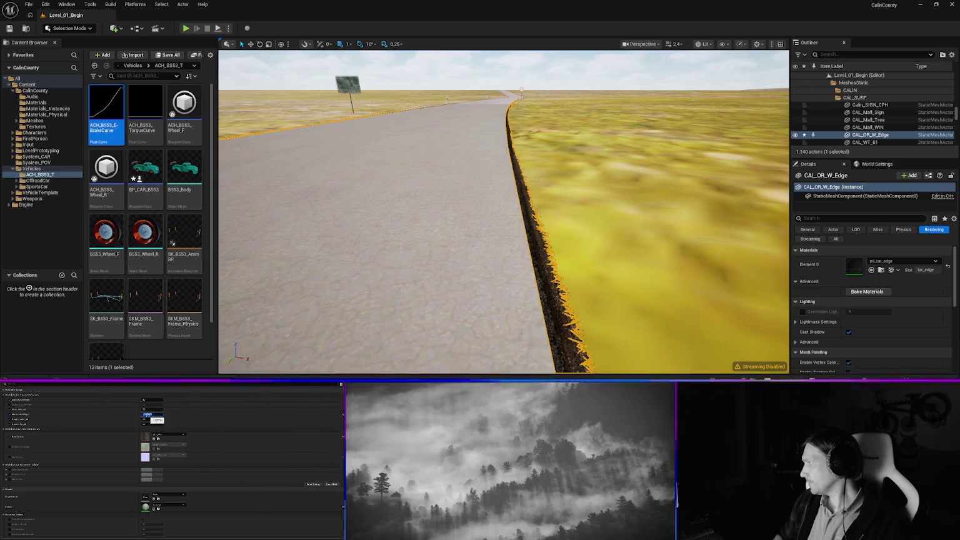
text(0)
key(Return)
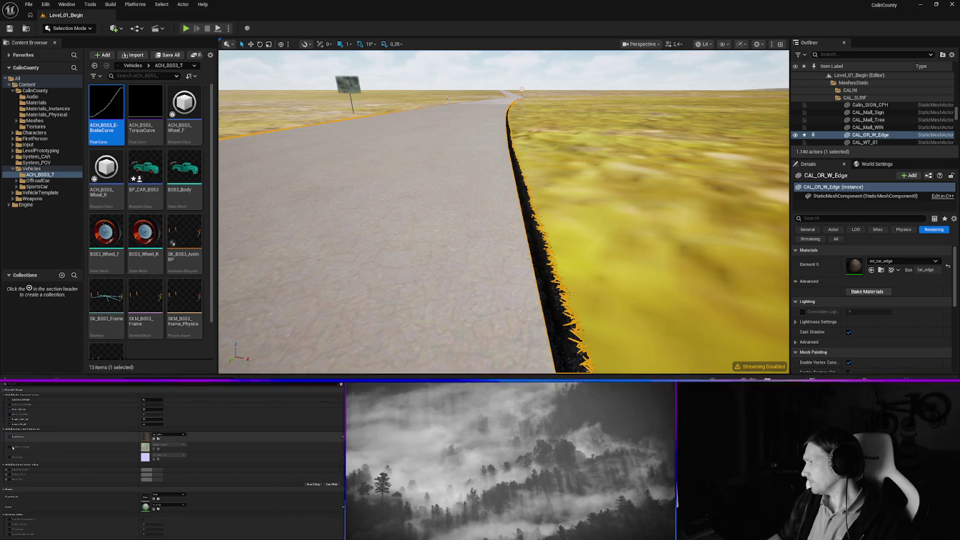
mouse_move(588, 255)
mouse_down()
mouse_move(718, 259)
mouse_move(688, 259)
mouse_move(681, 300)
mouse_move(693, 306)
mouse_move(660, 242)
mouse_up()
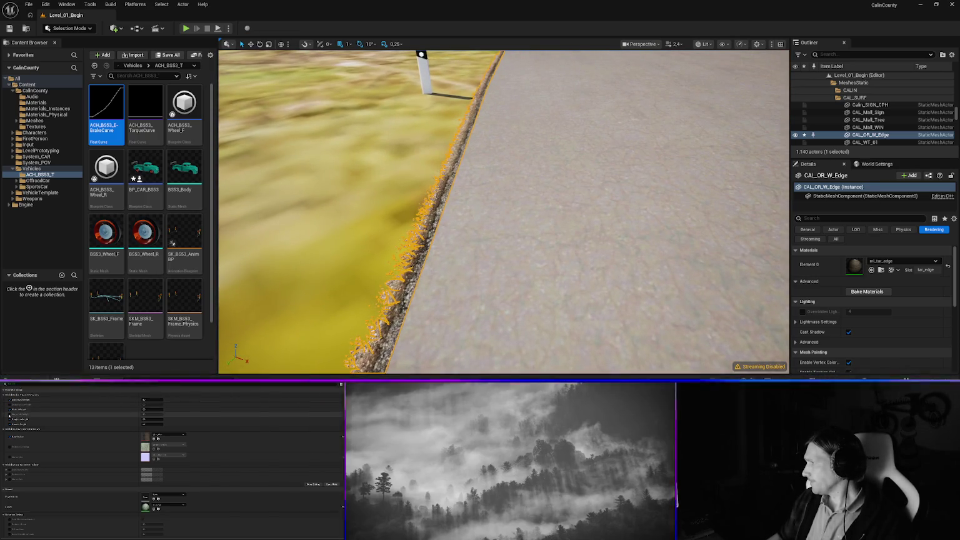
key(Return)
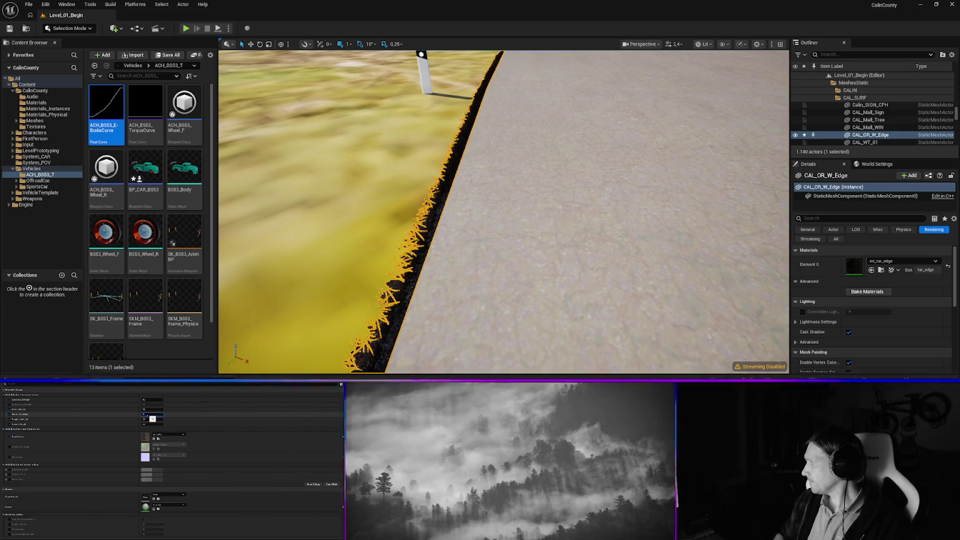
drag(500, 213, 697, 216)
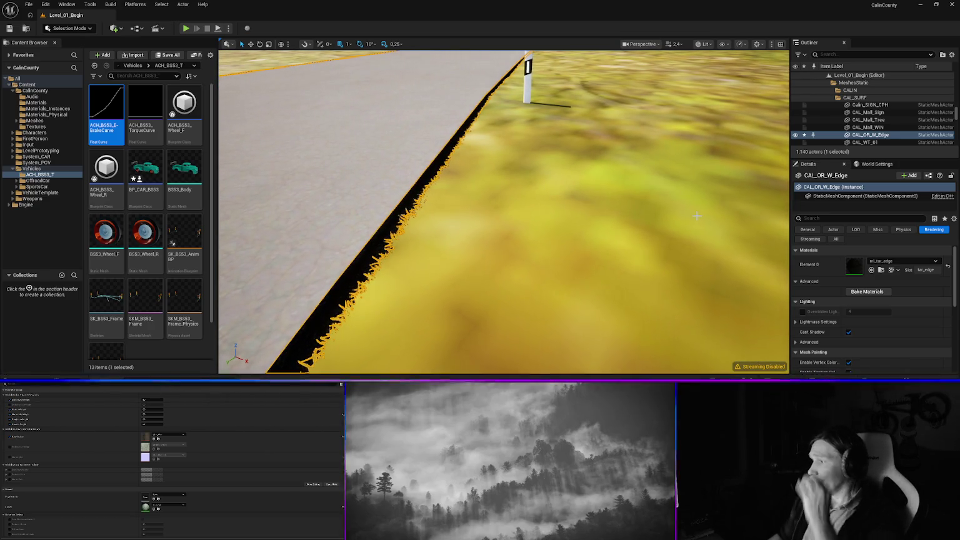
click(848, 331)
Uncheck Cast Shadow for the edge mesh and expand the advanced lighting options.
click(849, 332)
mouse_move(525, 254)
mouse_down()
mouse_move(463, 200)
mouse_move(463, 238)
mouse_move(481, 275)
mouse_move(481, 250)
mouse_up()
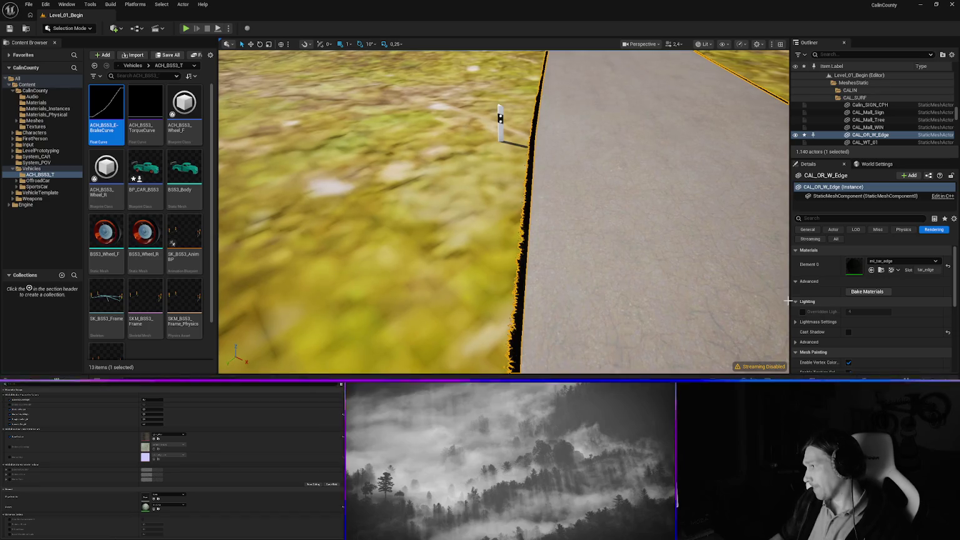
scroll(819, 325, down, 2)
click(795, 317)
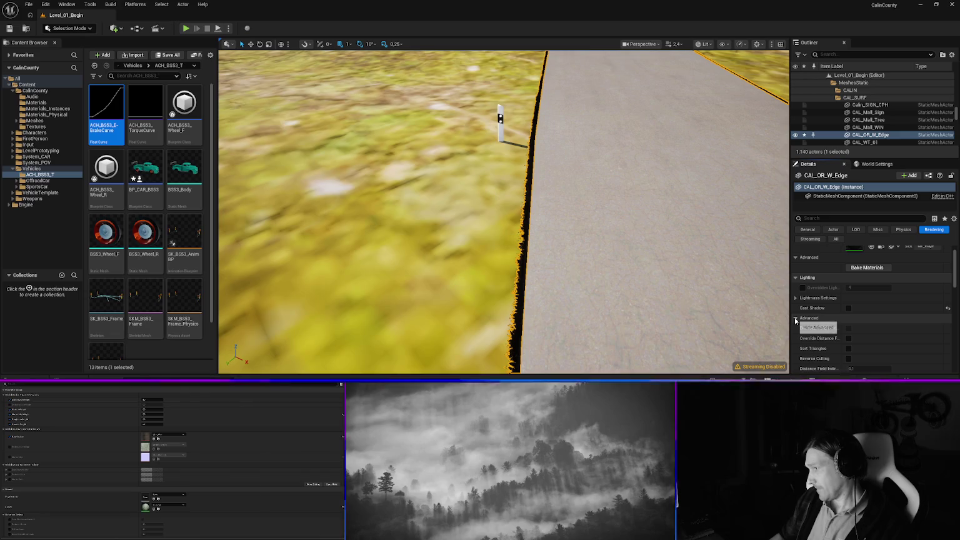
scroll(867, 326, down, 3)
scroll(869, 326, down, 5)
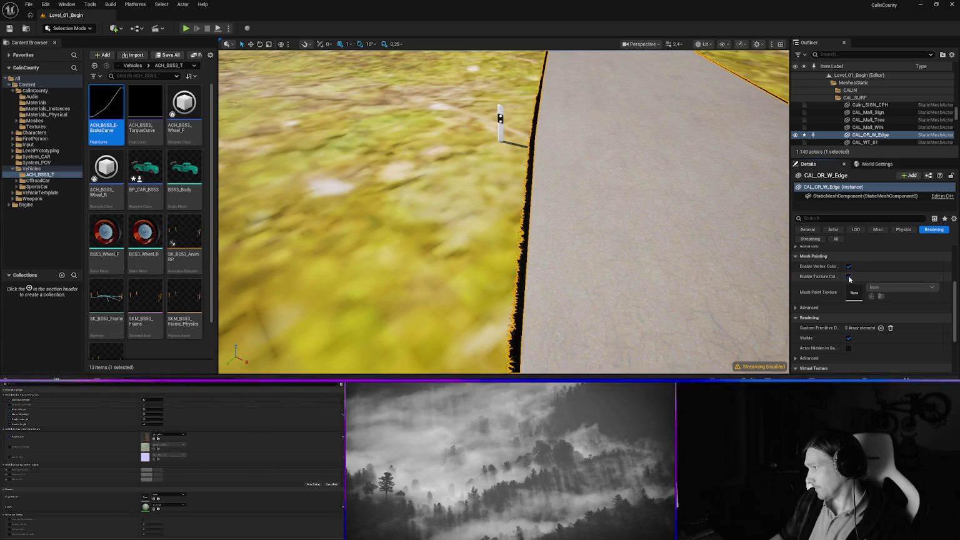
Check the Mesh Painting vertex colour option and review the Draw in Main Pass choices.
click(848, 267)
click(849, 268)
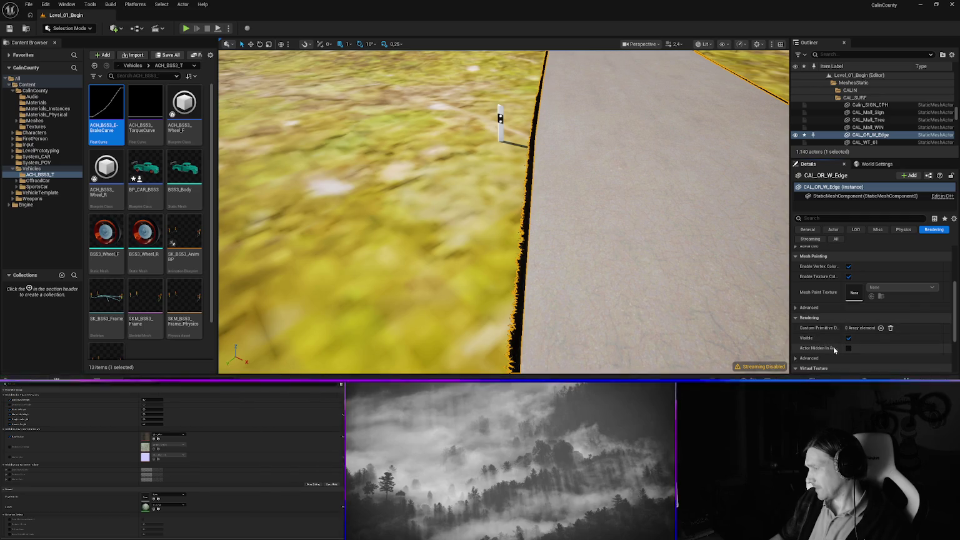
scroll(831, 346, down, 3)
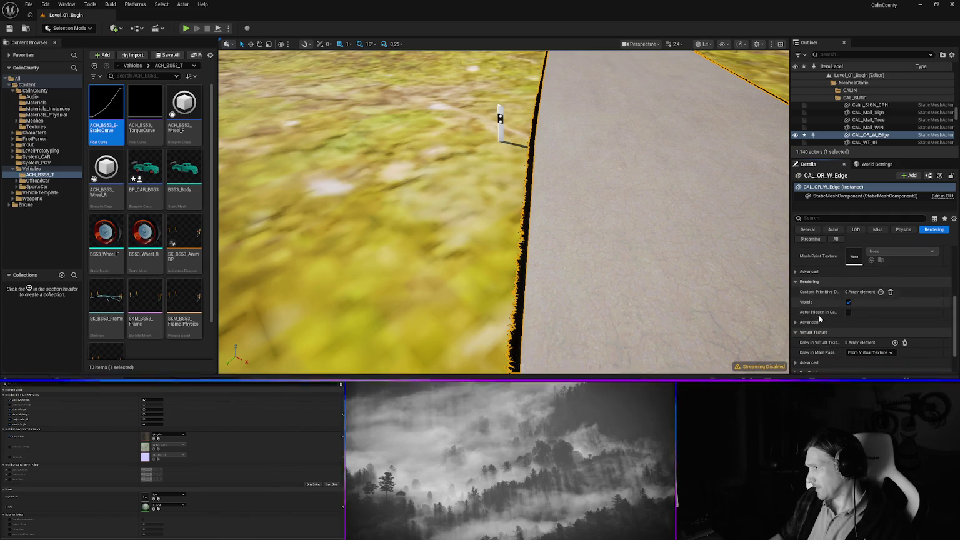
scroll(820, 319, down, 2)
scroll(820, 321, down, 2)
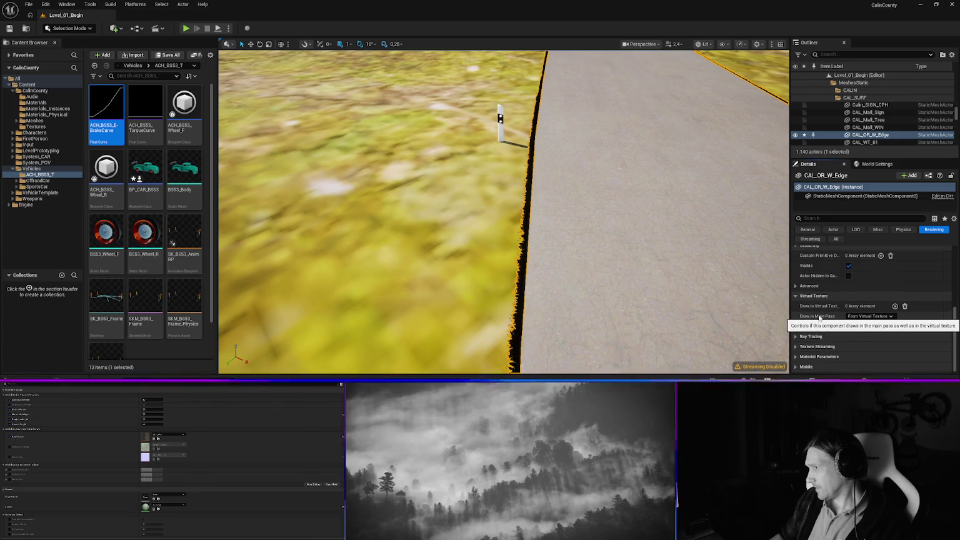
click(892, 316)
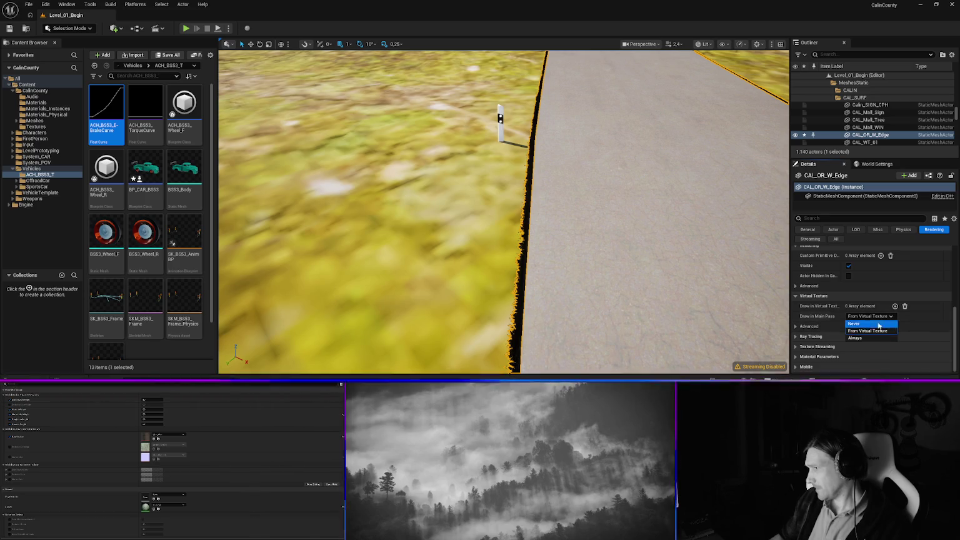
scroll(818, 306, up, 4)
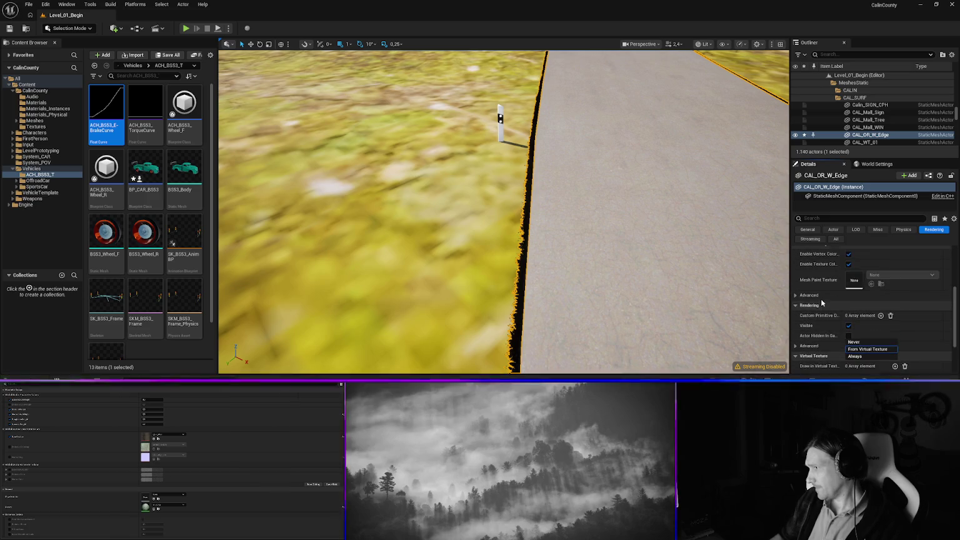
scroll(835, 288, up, 2)
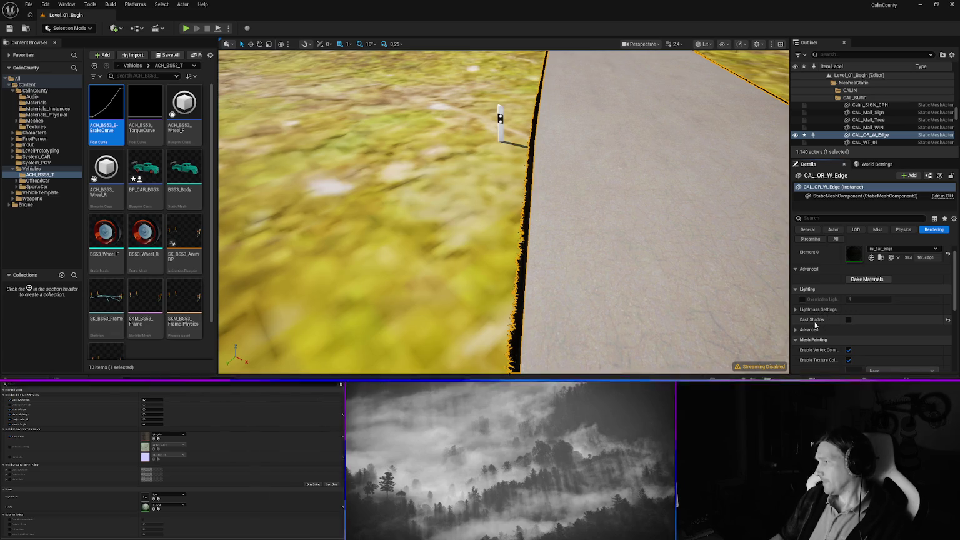
Expand and look through the edge mesh's Lightmass Settings.
click(824, 310)
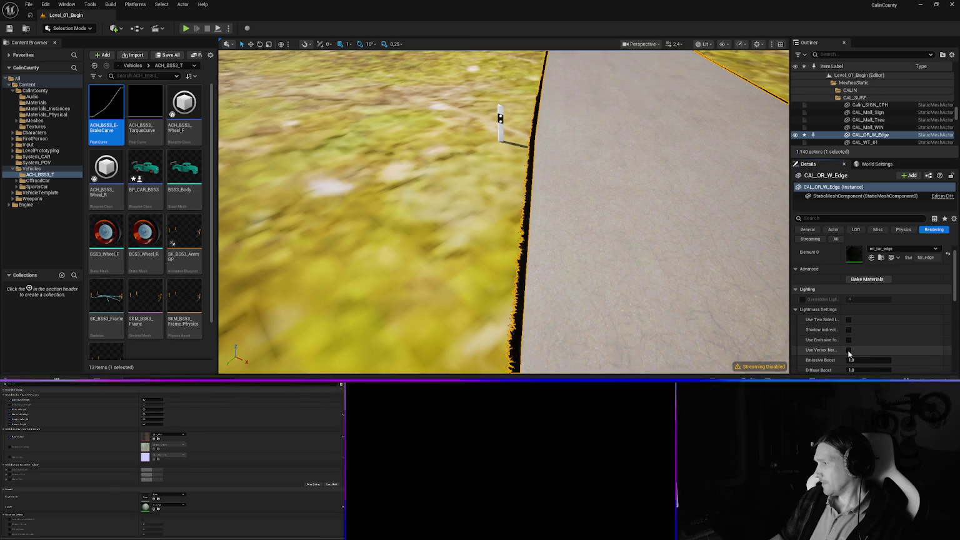
scroll(852, 356, down, 1)
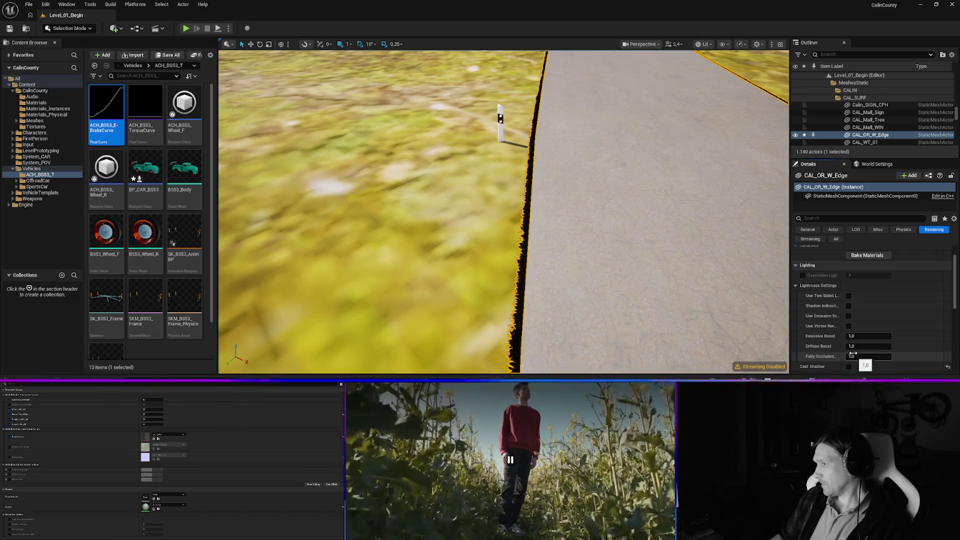
scroll(850, 355, down, 1)
scroll(849, 352, up, 1)
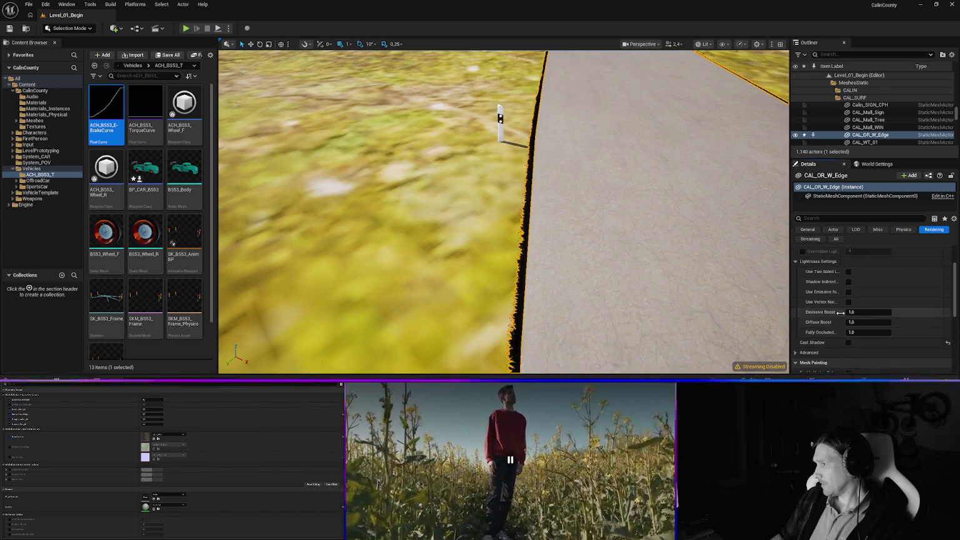
scroll(852, 305, up, 3)
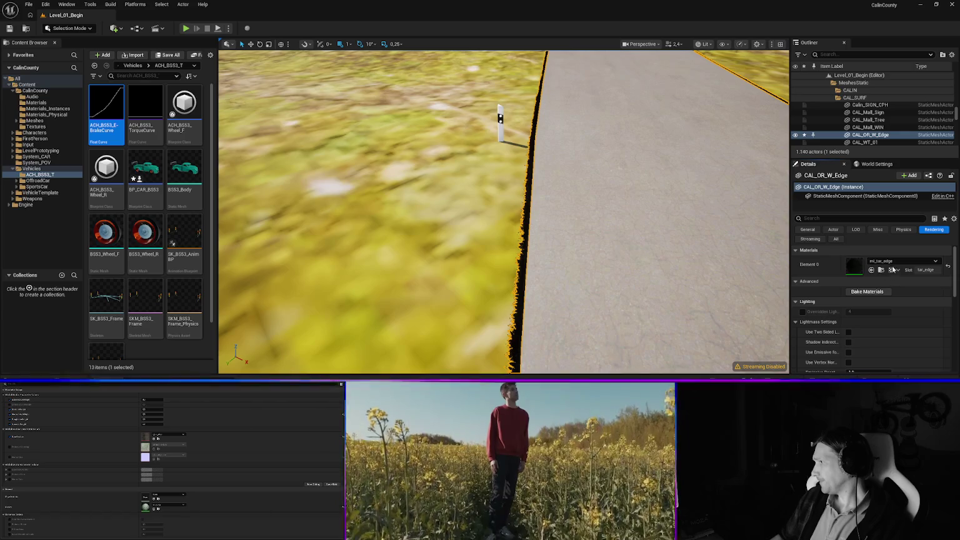
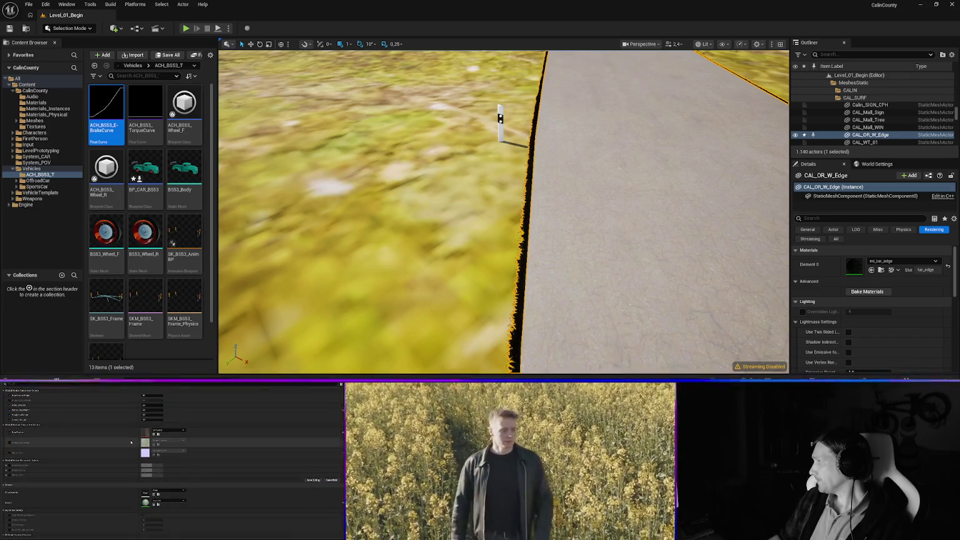
Darken the CAL_OR_W_Edge road-edge material parameter, then start saving the modified packages with Ctrl+S.
drag(747, 249, 789, 249)
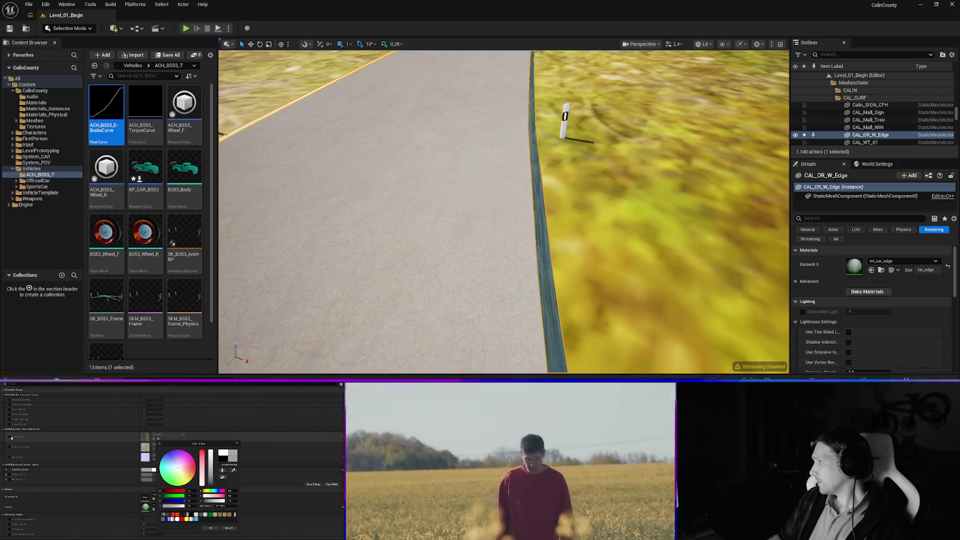
click(12, 437)
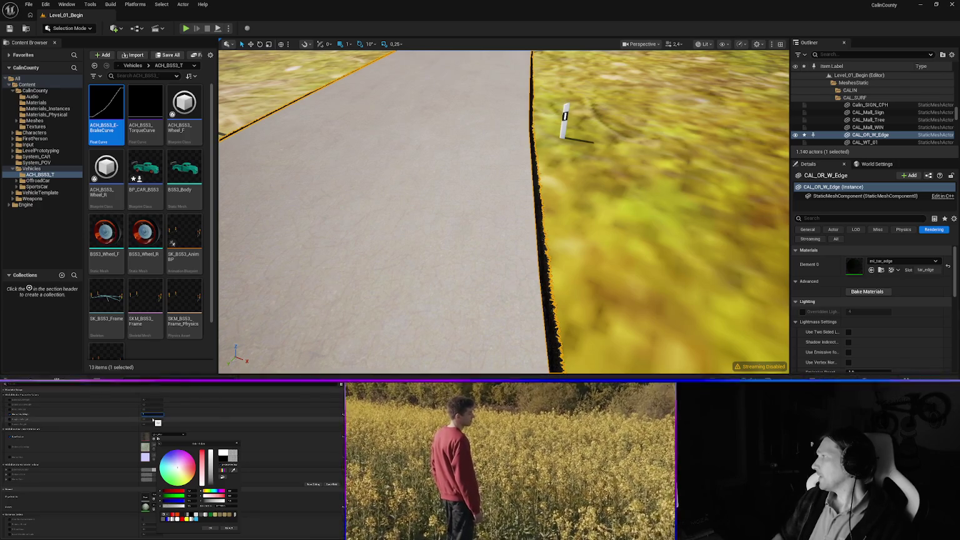
mouse_move(500, 212)
mouse_down()
mouse_move(431, 213)
mouse_move(432, 153)
mouse_up()
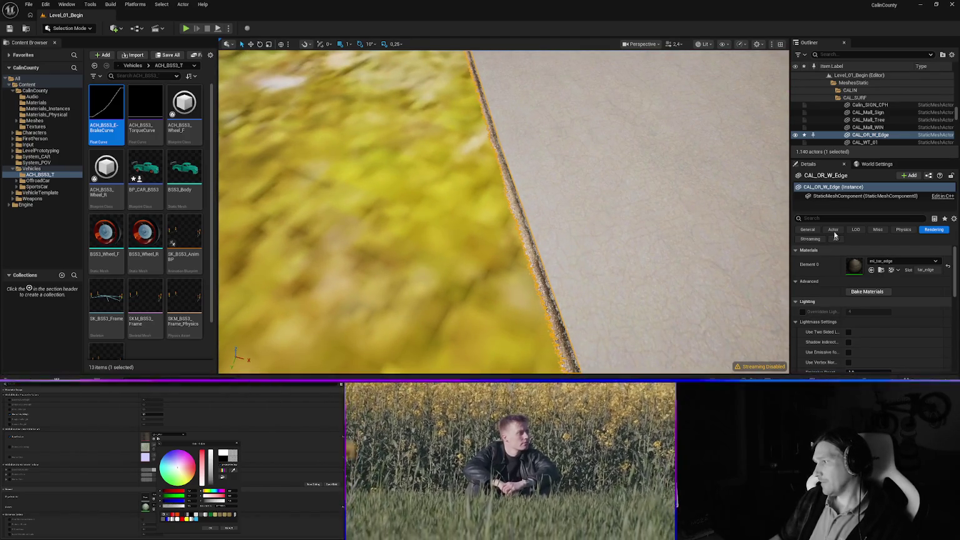
key(ctrl+s)
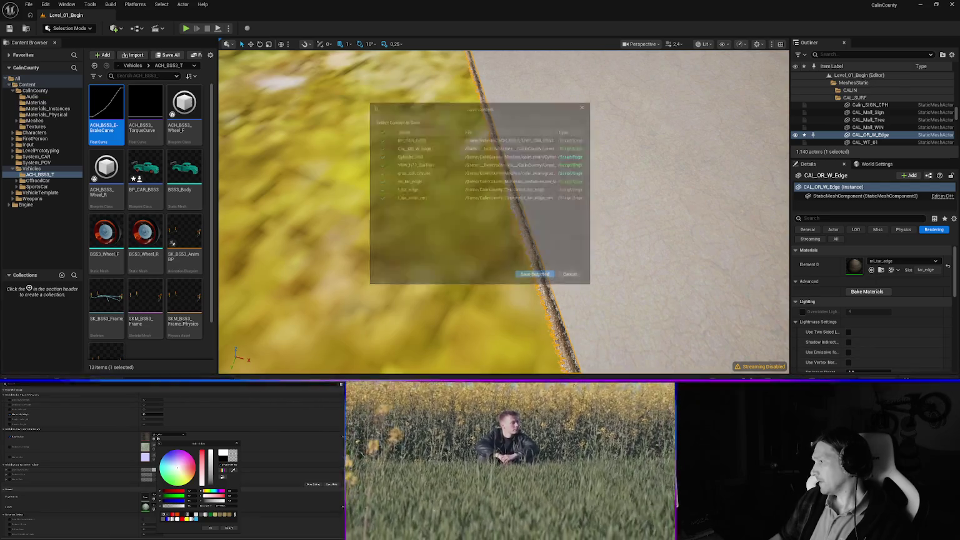
Save the listed modified packages.
click(538, 285)
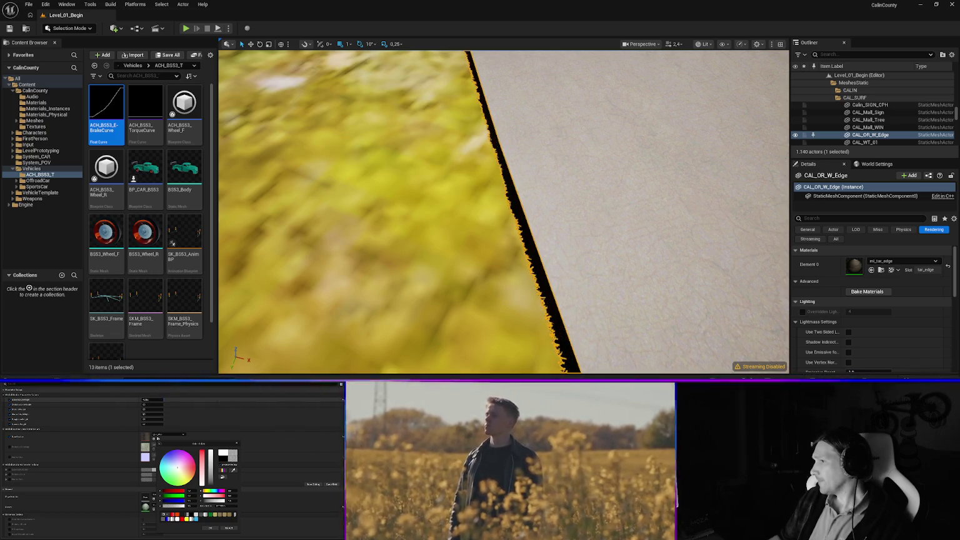
mouse_move(504, 211)
mouse_down()
mouse_move(438, 225)
mouse_move(425, 237)
mouse_move(463, 228)
mouse_up()
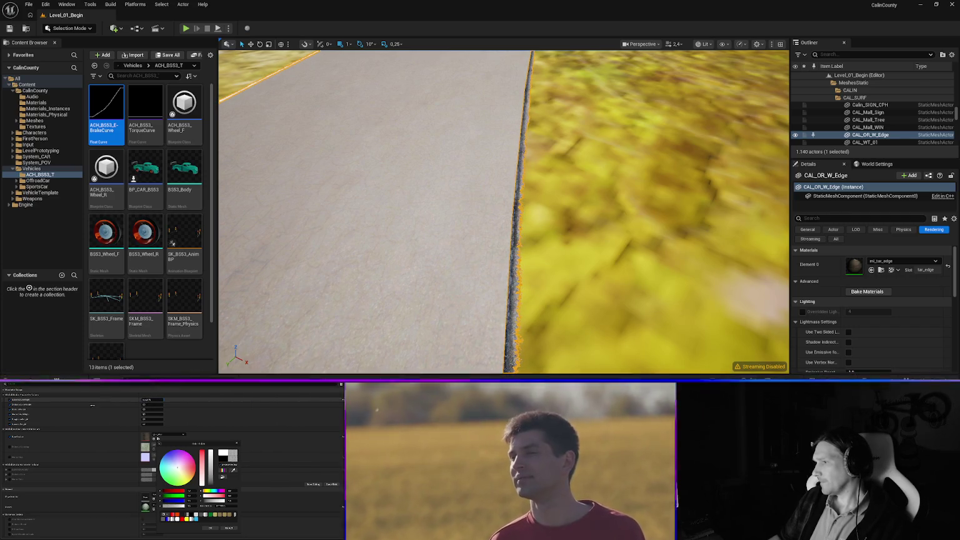
mouse_move(500, 212)
mouse_down()
mouse_move(375, 215)
mouse_move(444, 216)
mouse_up()
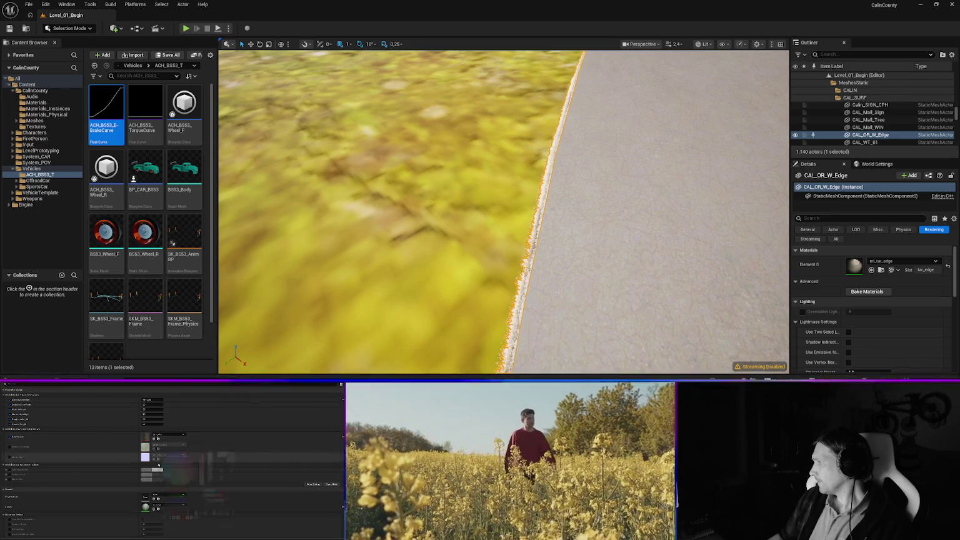
Enable the road-edge material parameter so the edge strip renders pale white.
click(7, 469)
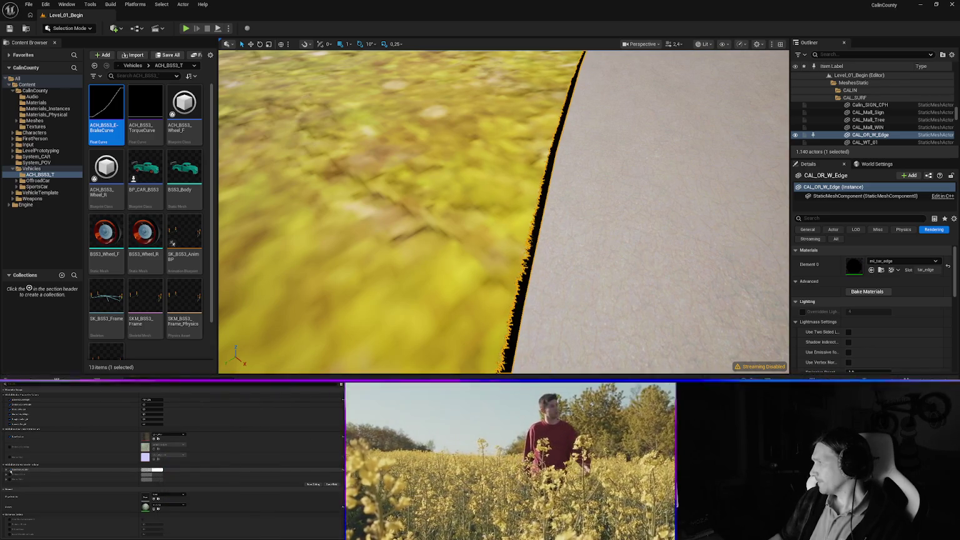
click(7, 469)
click(7, 470)
click(7, 469)
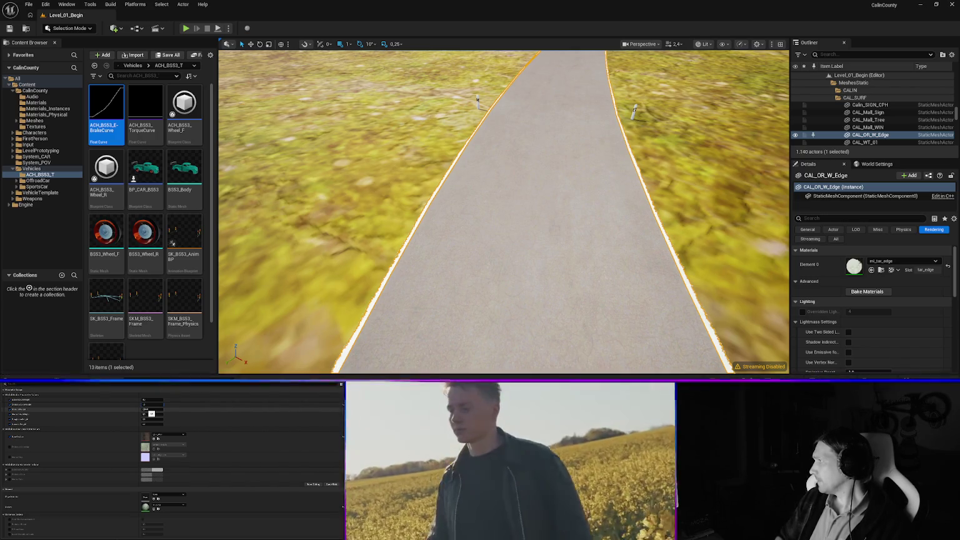
Switch the road-edge material parameter back to dark and select the VSW_Seam_N centre seam.
click(145, 405)
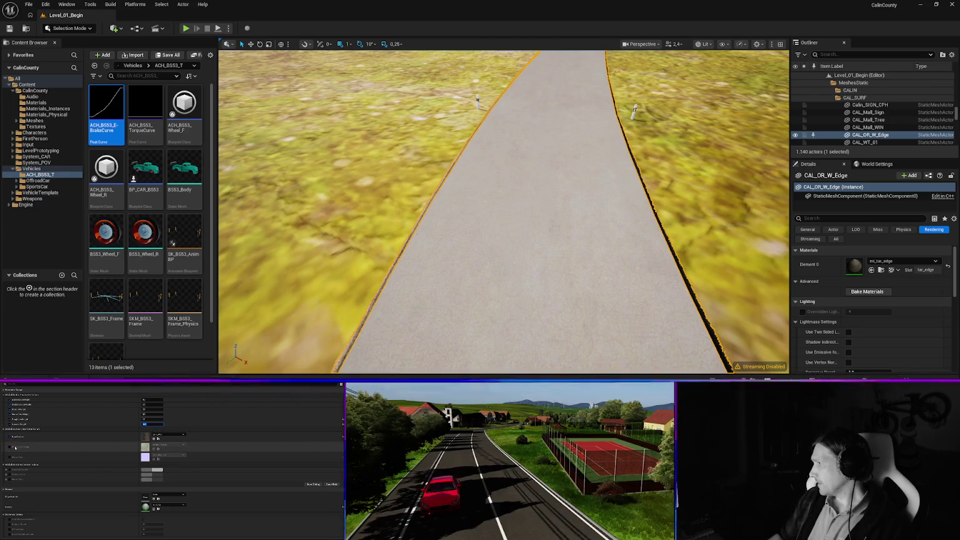
key(Up)
key(Up)
key(Up)
key(Down)
key(Down)
key(Down)
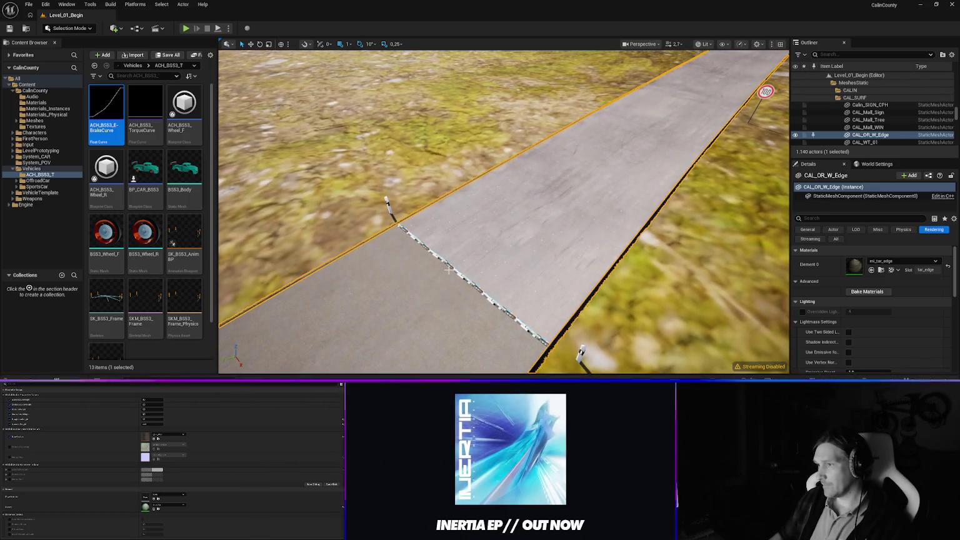
click(448, 266)
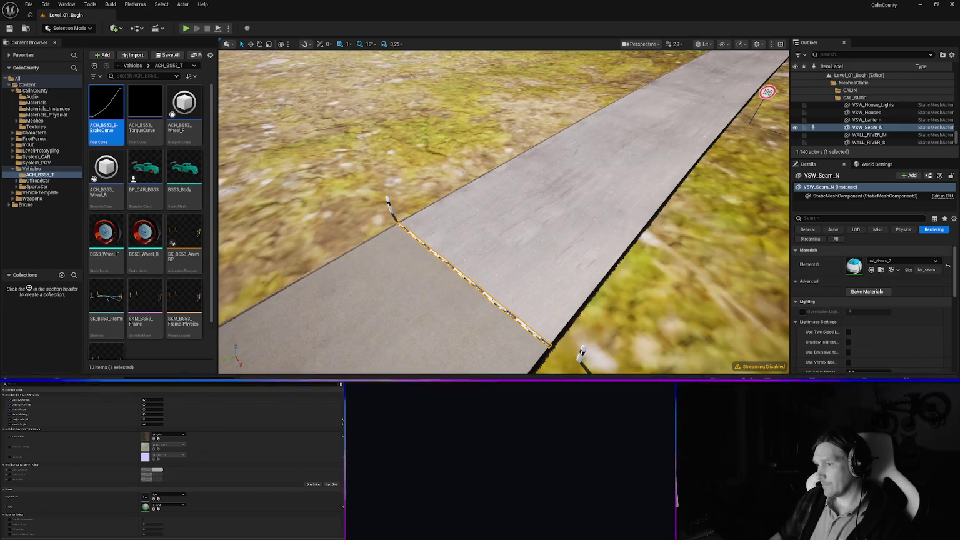
Filter the Content Drawer's Textures folder to the 13 'tar' textures, then return to File Explorer.
key(ctrl+space)
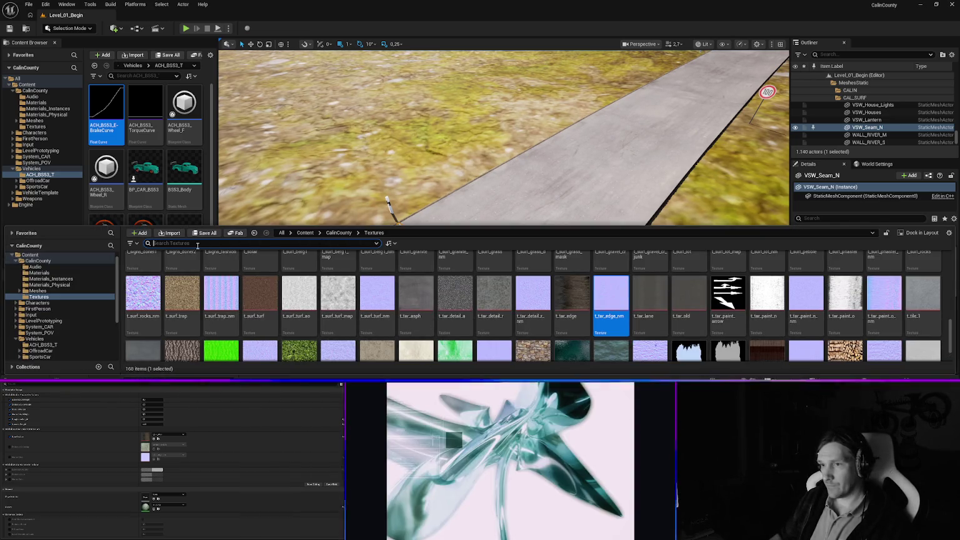
mouse_move(488, 297)
text(tar)
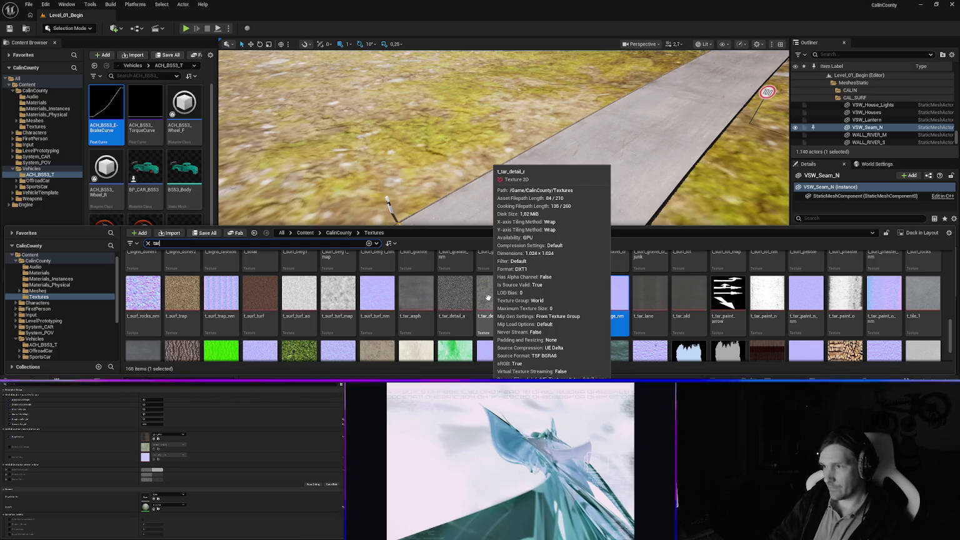
click(386, 351)
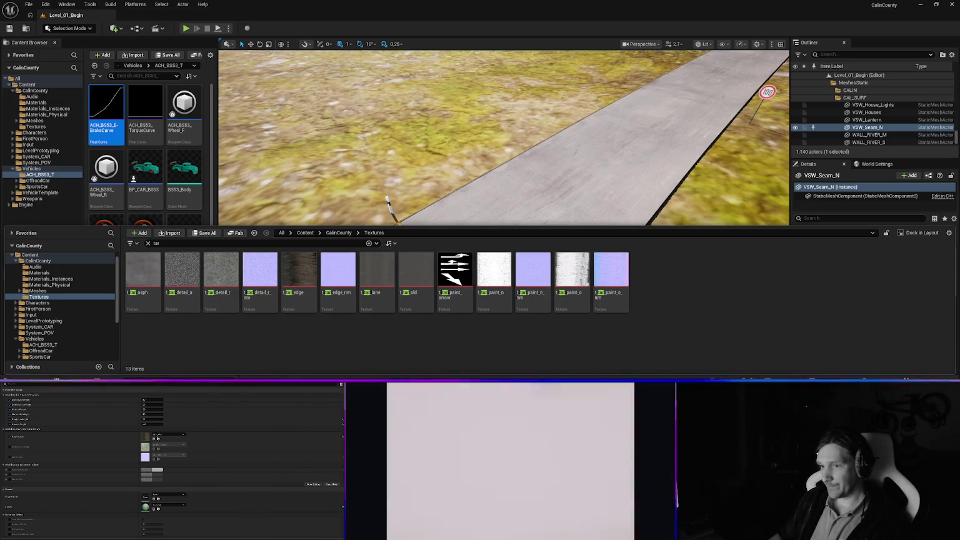
key(alt+Tab)
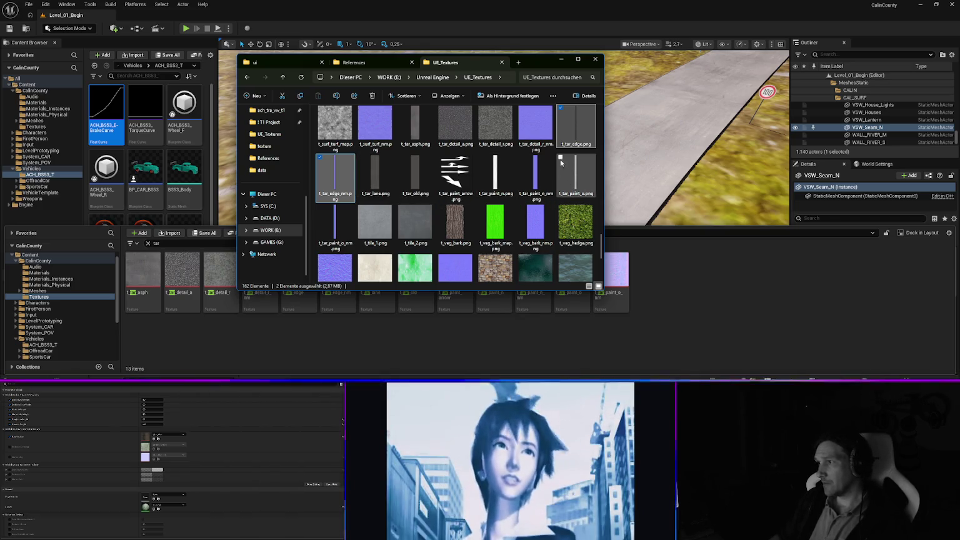
In a new Explorer tab, open the ACH_Calin texture folder.
scroll(428, 138, up, 2)
scroll(431, 162, down, 4)
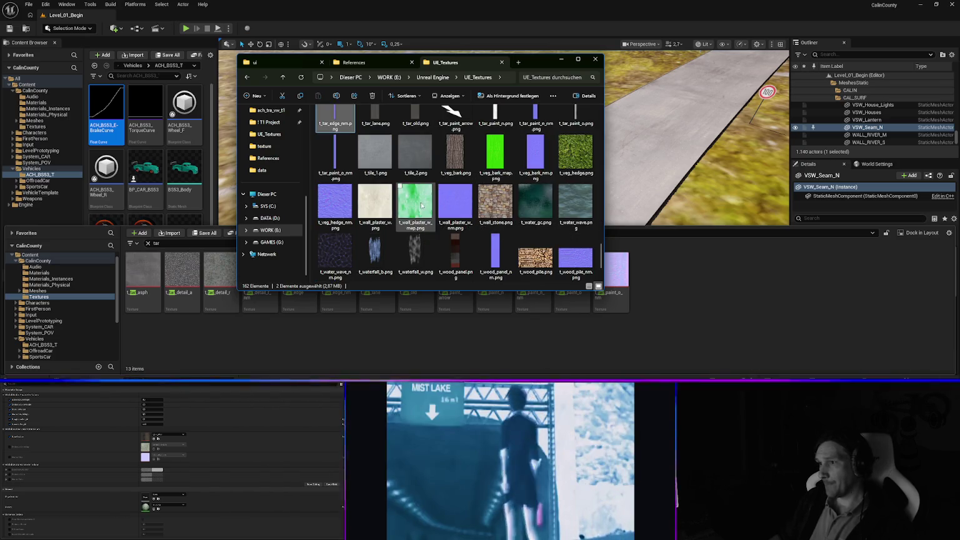
click(518, 61)
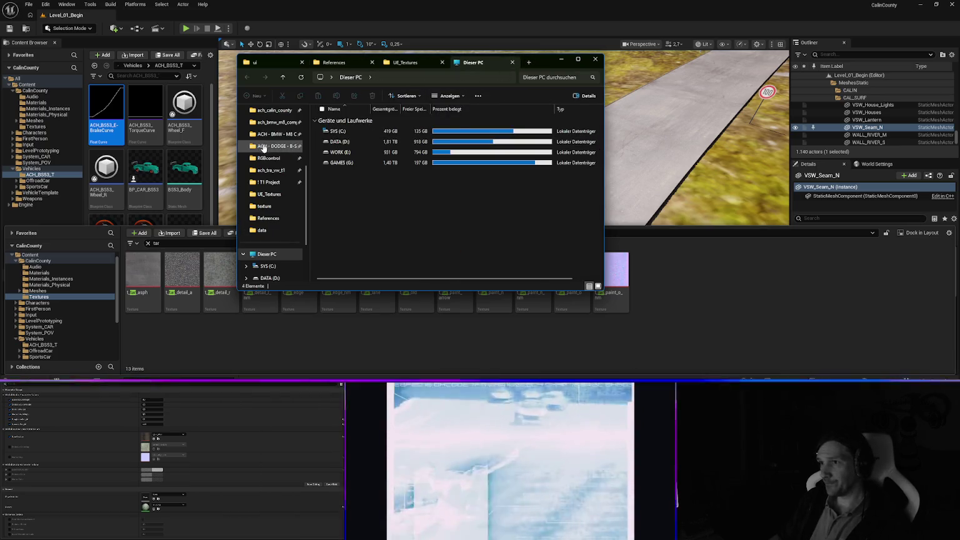
click(269, 174)
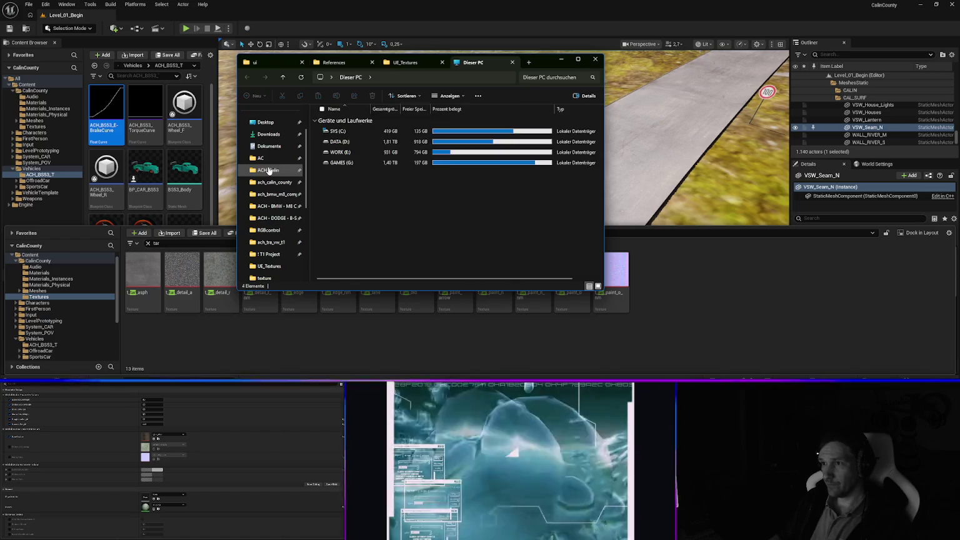
click(339, 247)
double_click(338, 248)
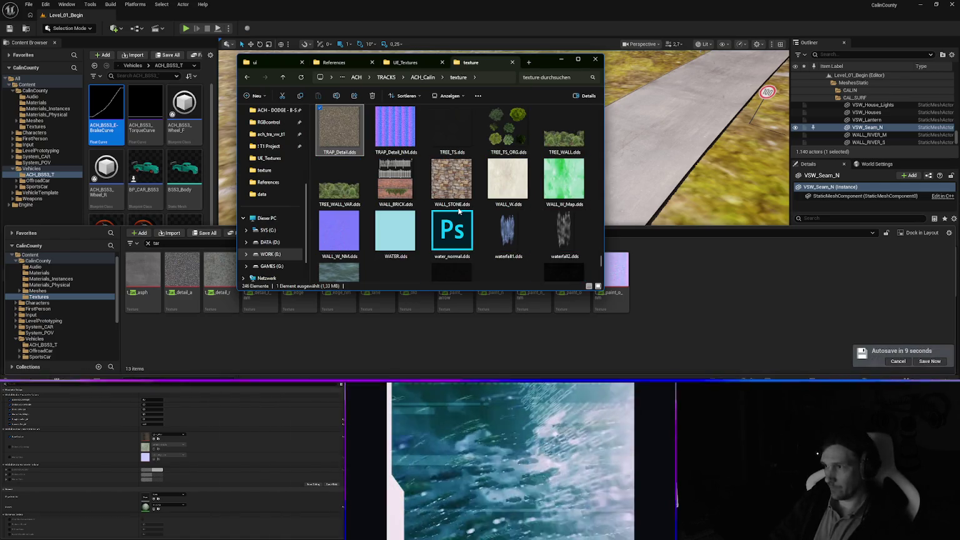
Open tar_seam.dds in GIMP 3.0.8-1.
click(460, 184)
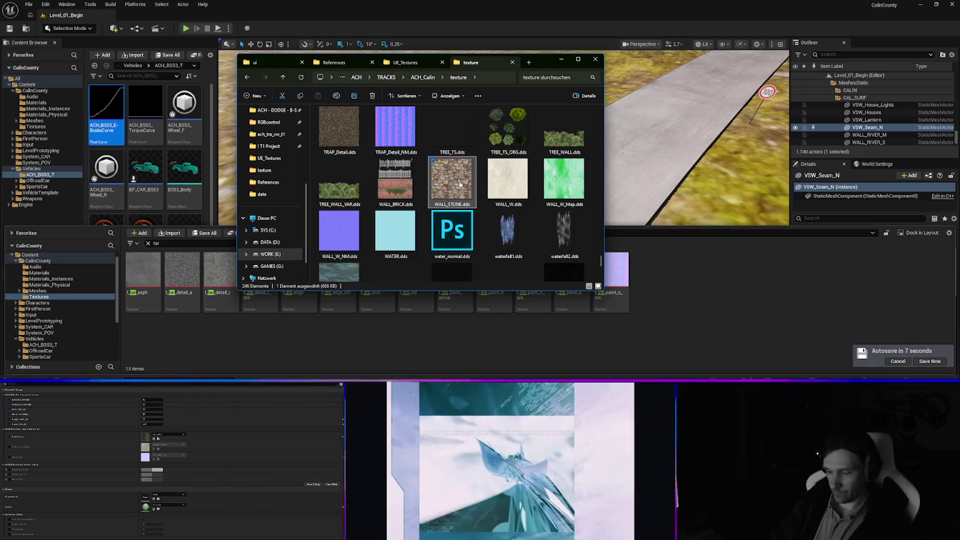
text(tar)
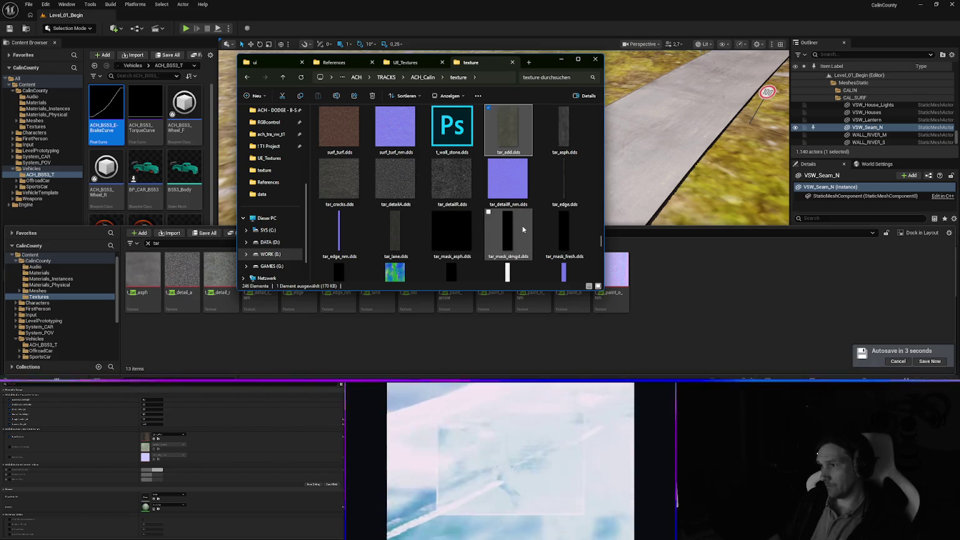
scroll(521, 230, down, 4)
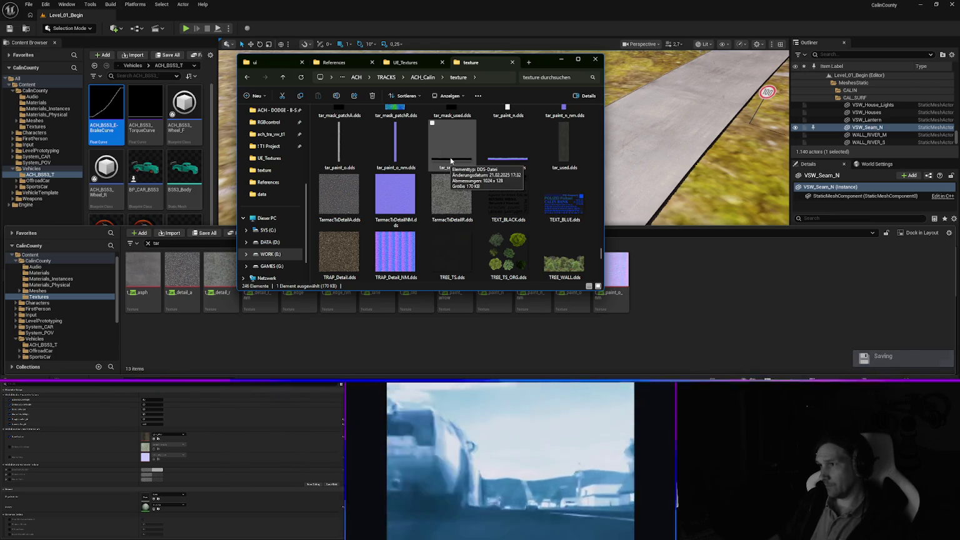
right_click(451, 162)
mouse_move(483, 206)
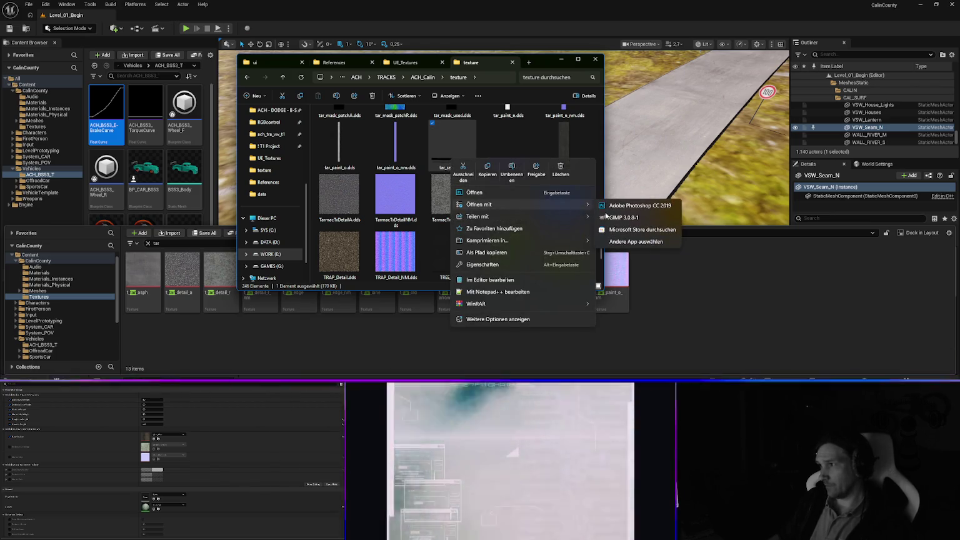
click(619, 218)
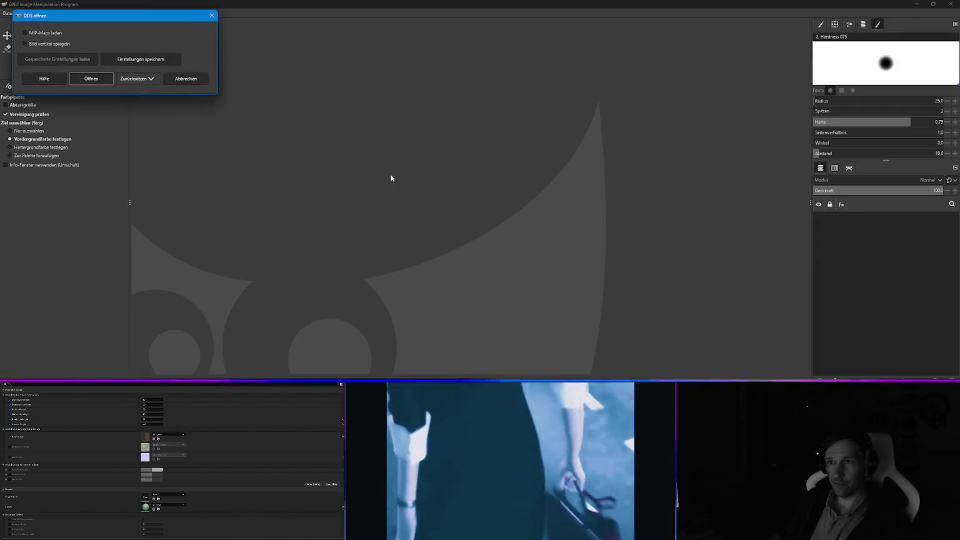
Load tar_seam.dds into GIMP with the default DDS import settings.
click(97, 79)
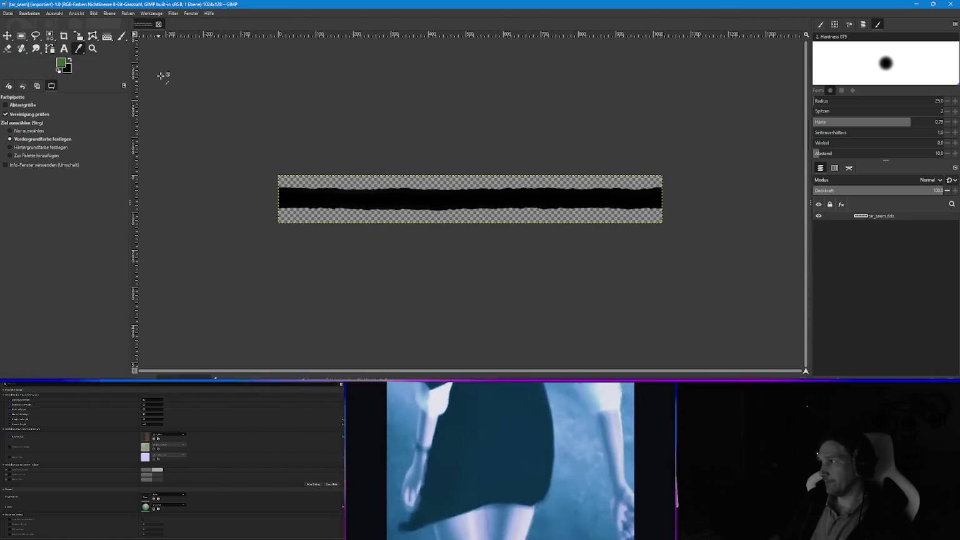
click(9, 10)
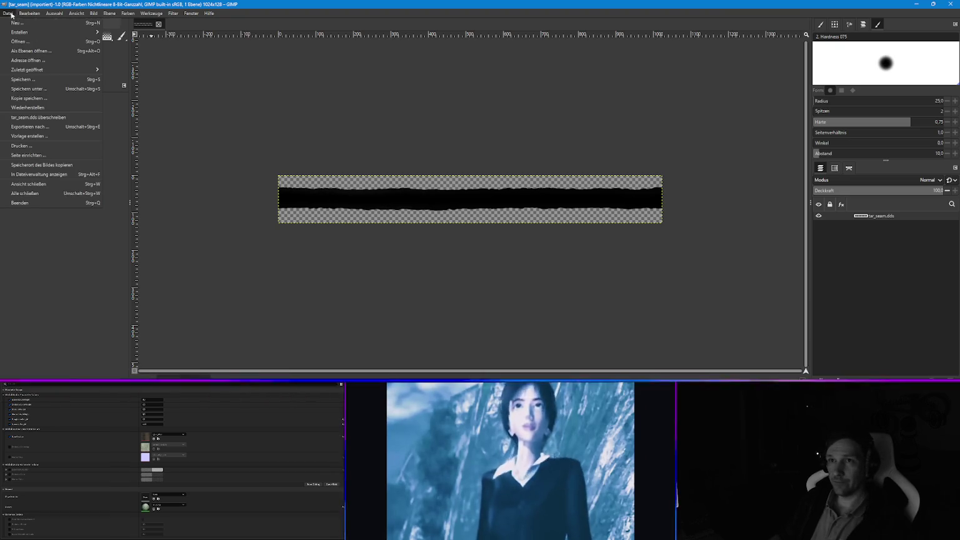
click(39, 90)
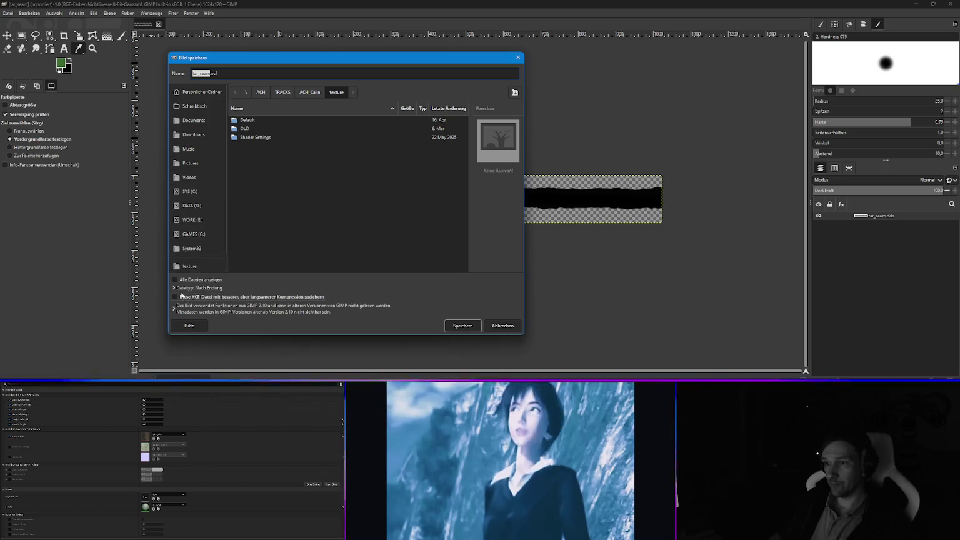
click(517, 329)
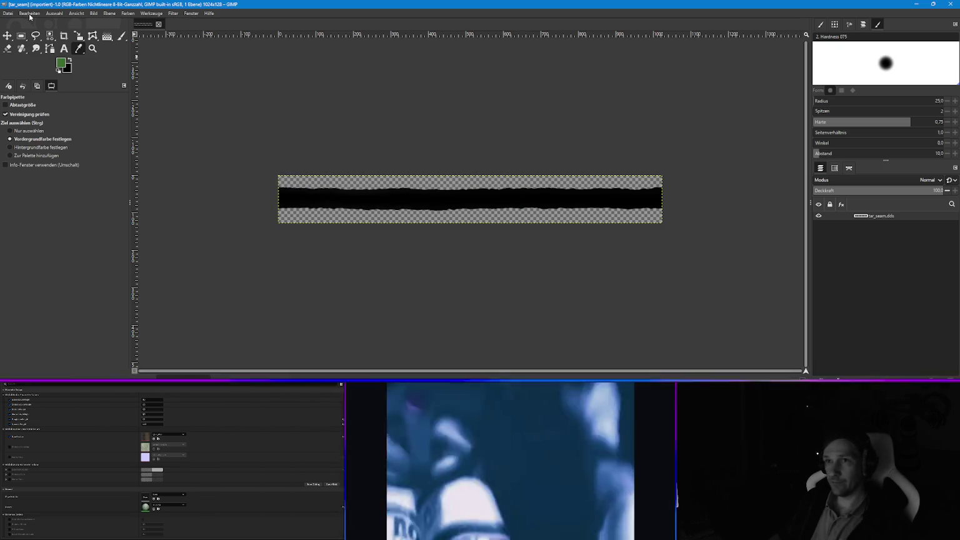
Export the image as t_tar_seam.png into E:\Unreal Engine\UE_Textures with default PNG options.
click(9, 13)
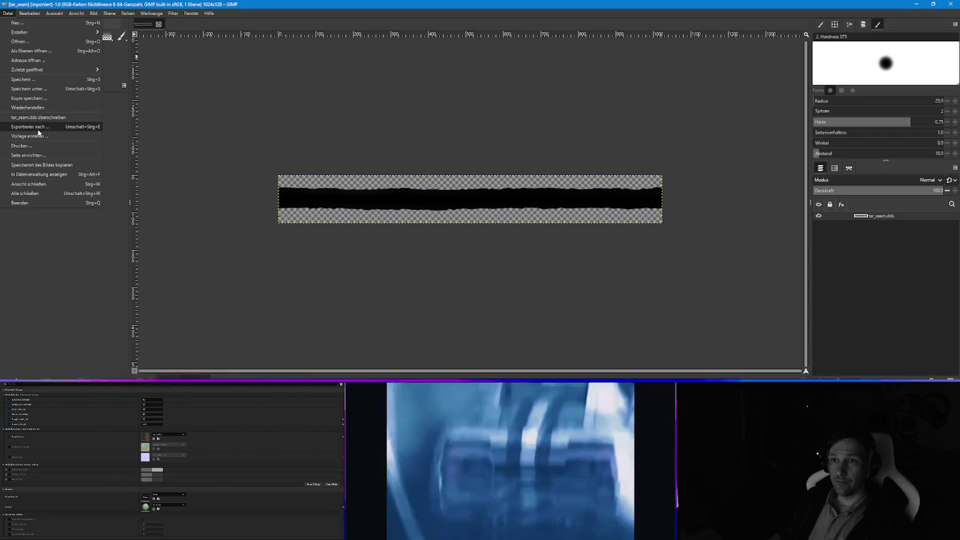
click(39, 127)
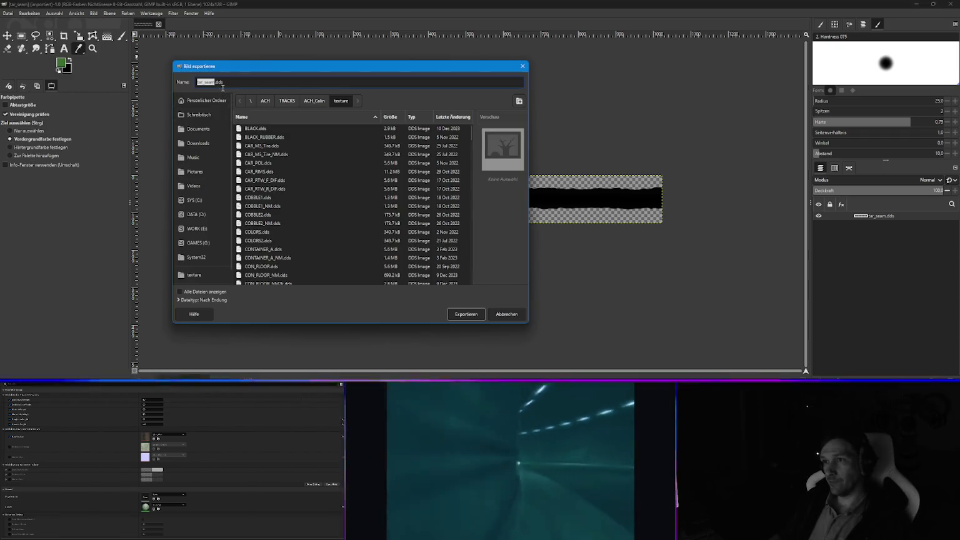
drag(215, 82, 243, 82)
text(png)
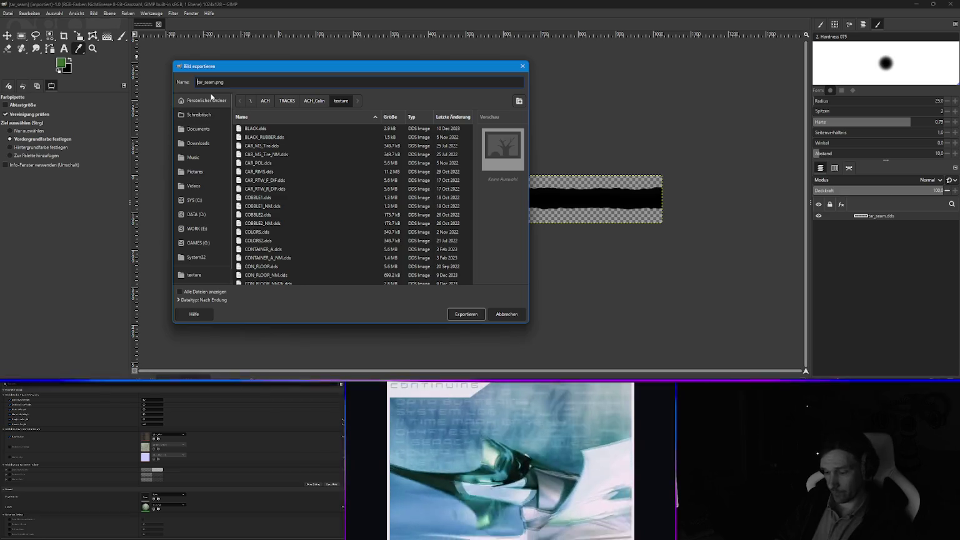
text(t_)
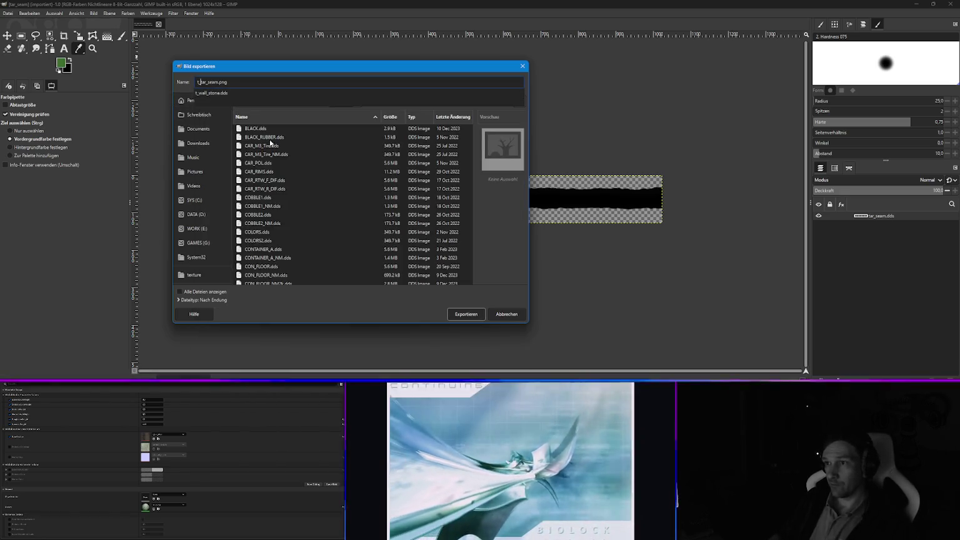
click(197, 229)
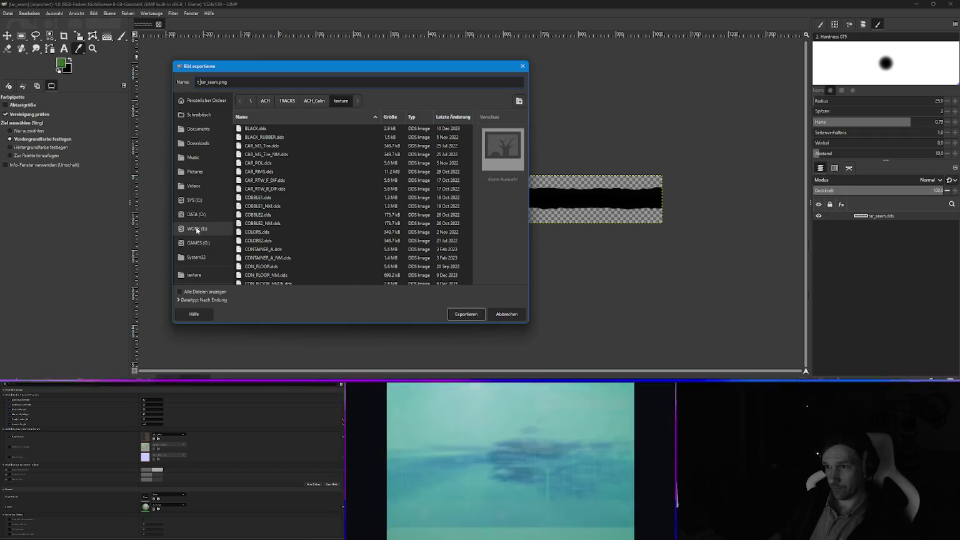
double_click(262, 207)
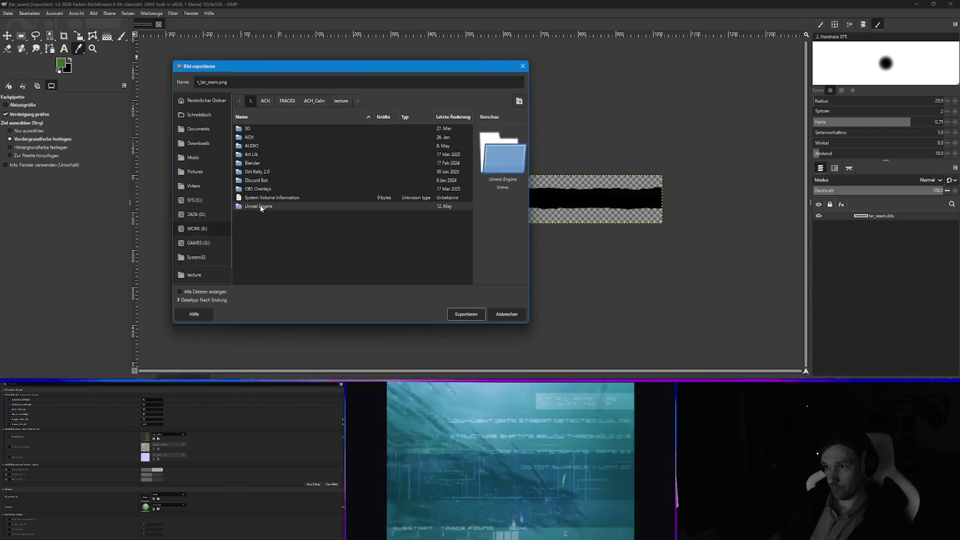
double_click(256, 164)
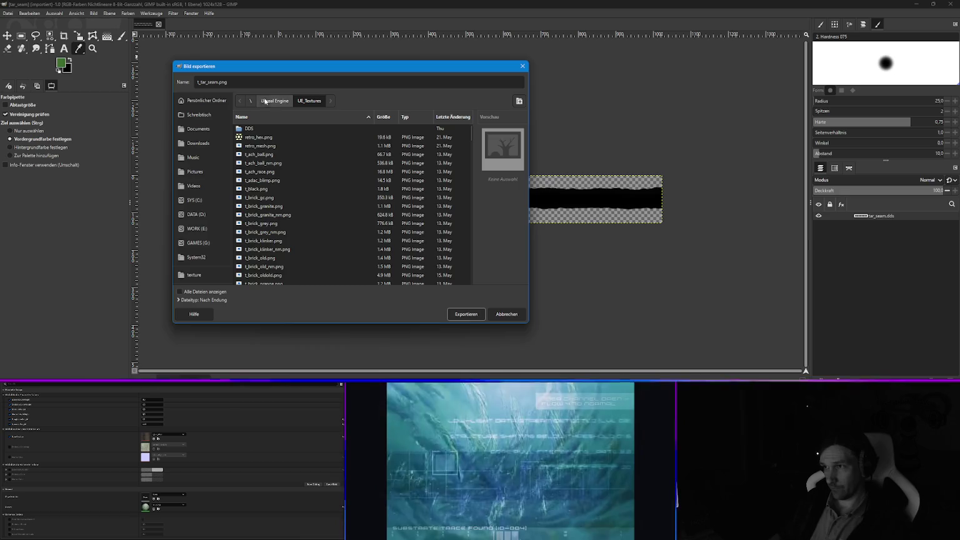
click(465, 315)
click(130, 230)
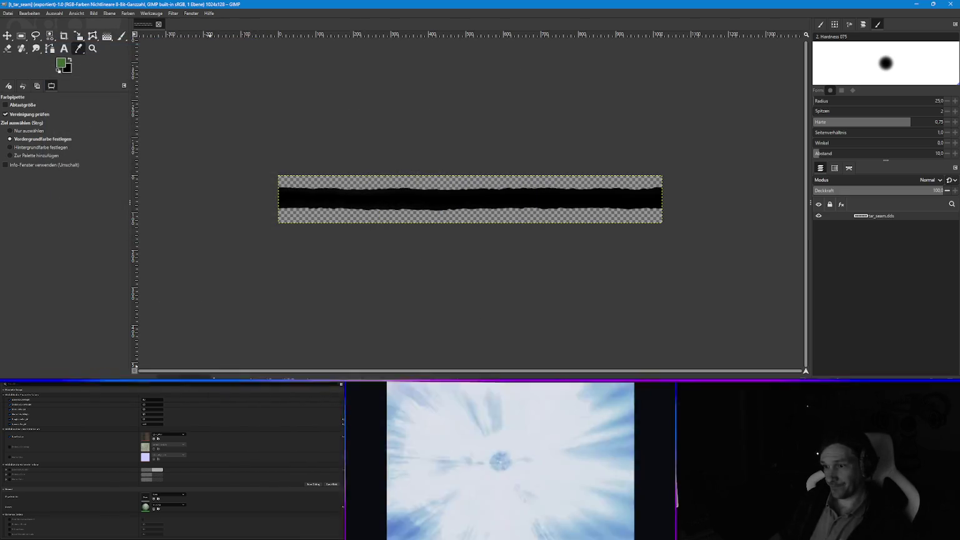
Open tar_seam_nm.dds from the ACH_Calin texture folder in GIMP.
key(alt+Tab)
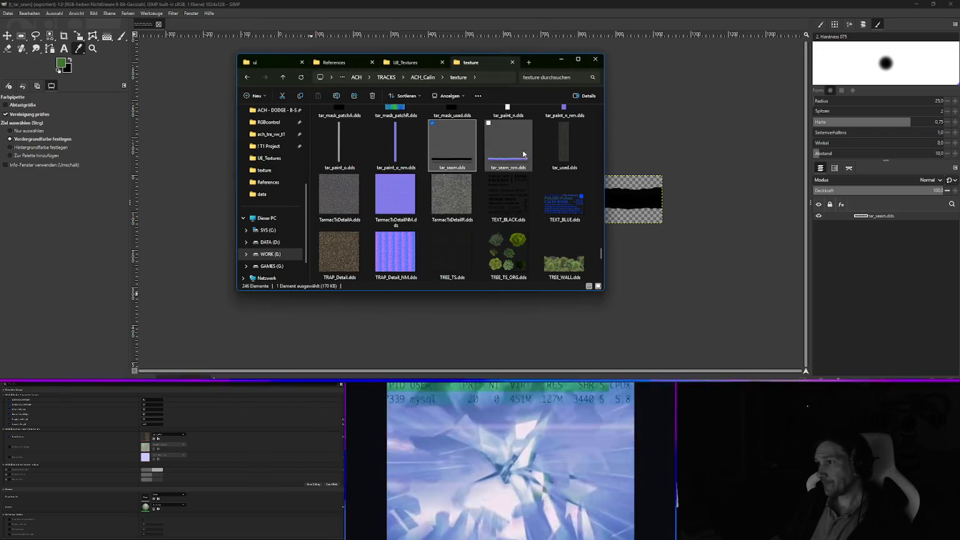
right_click(505, 158)
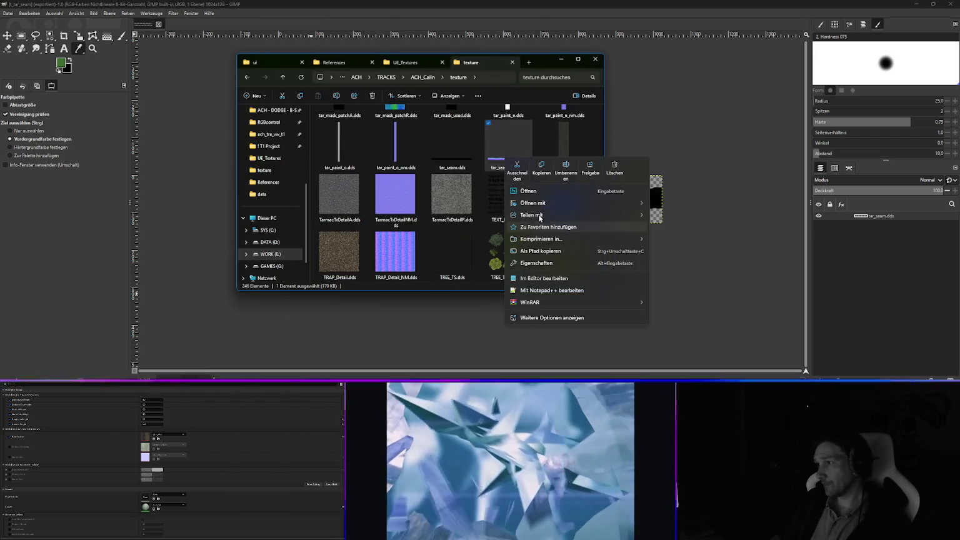
mouse_move(552, 203)
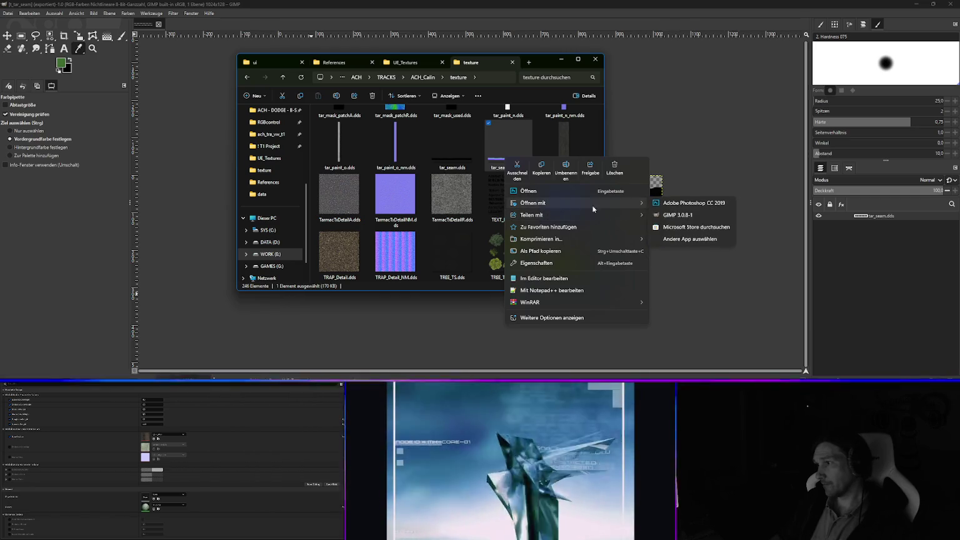
click(682, 216)
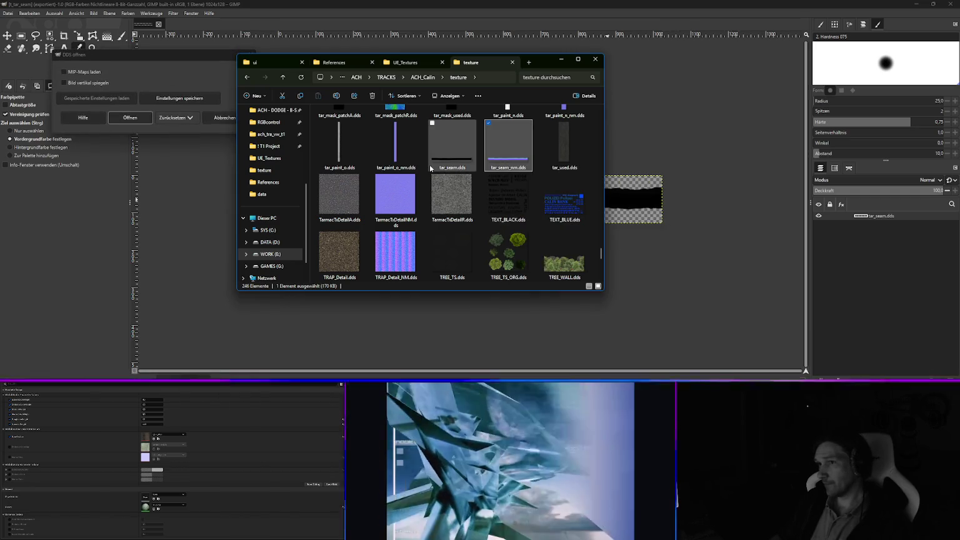
Accept the DDS import and export the normal map as t_tar_seam_nm.png into UE_Textures.
click(130, 117)
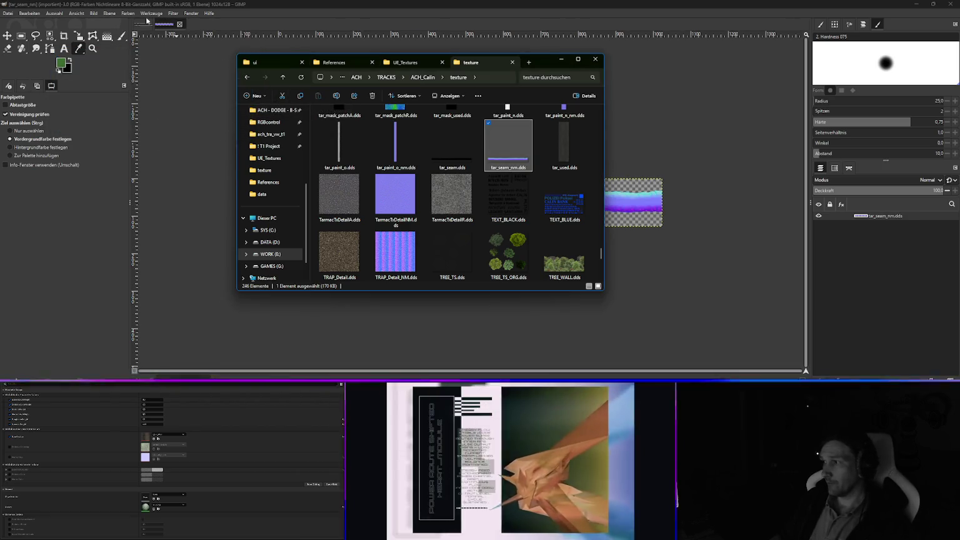
click(9, 13)
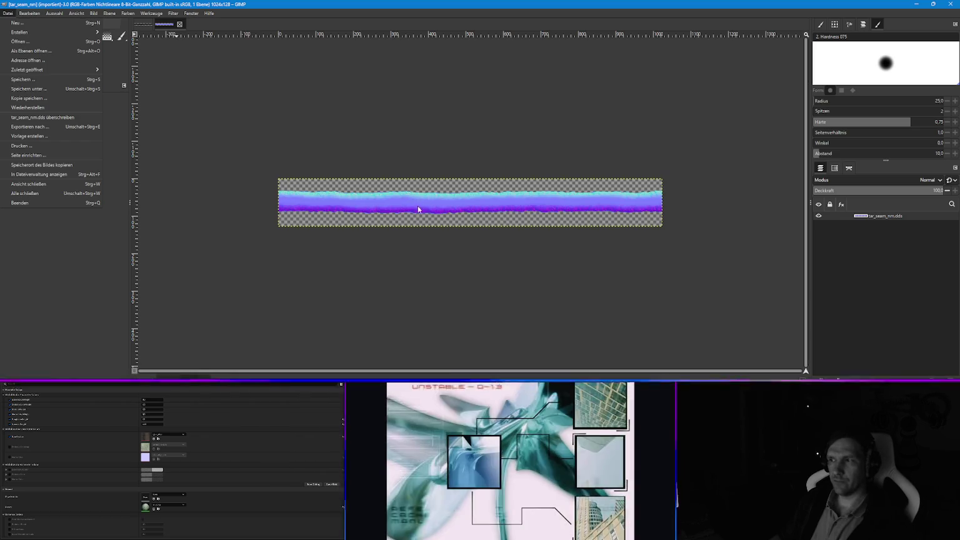
key(ctrl+shift+e)
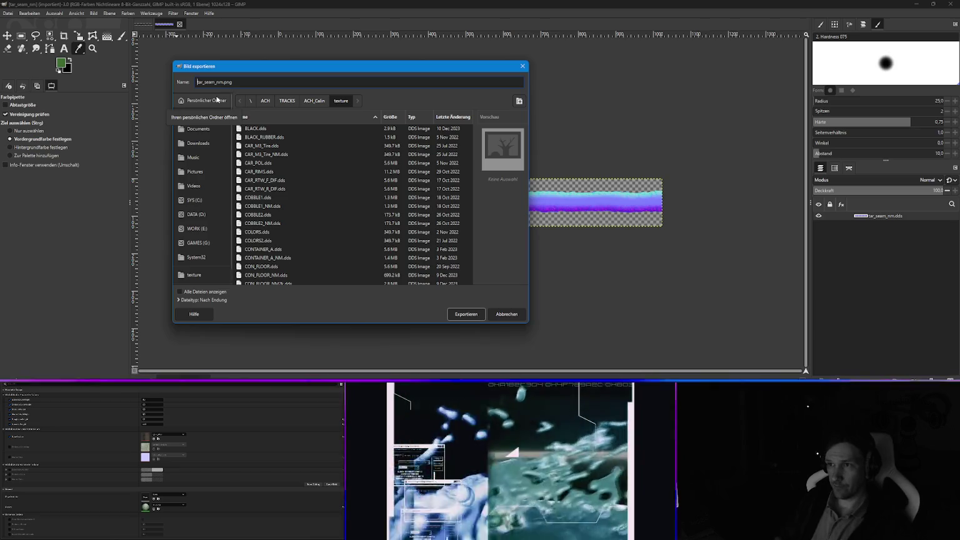
text(t_)
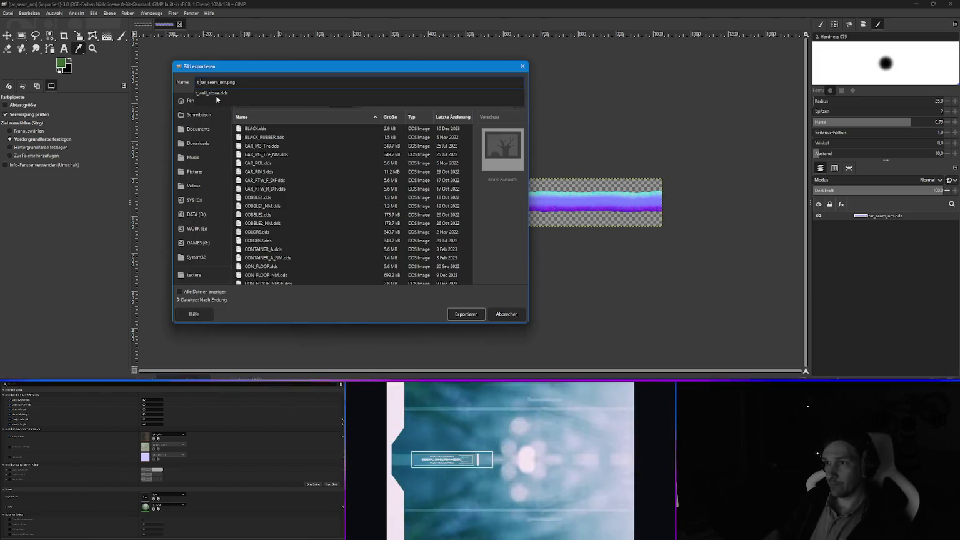
click(204, 230)
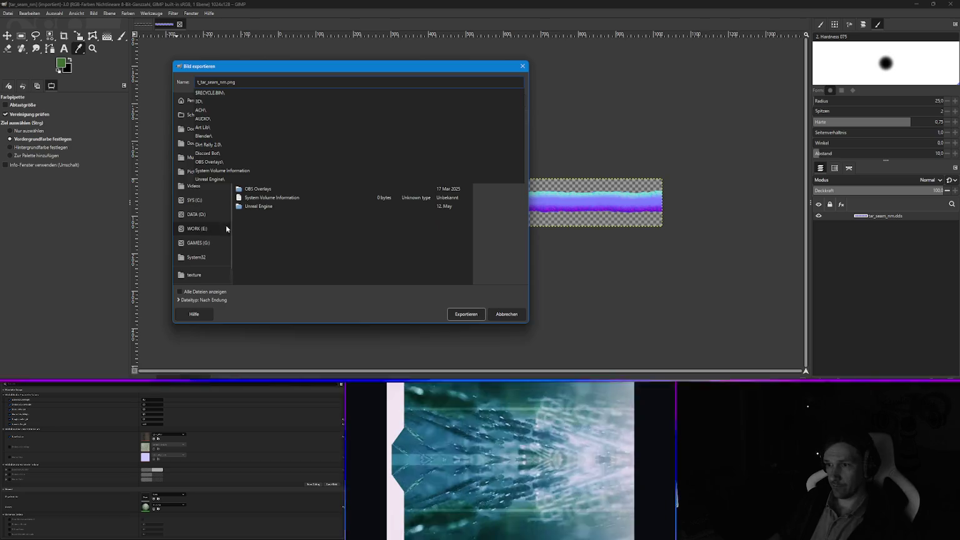
double_click(253, 206)
click(254, 163)
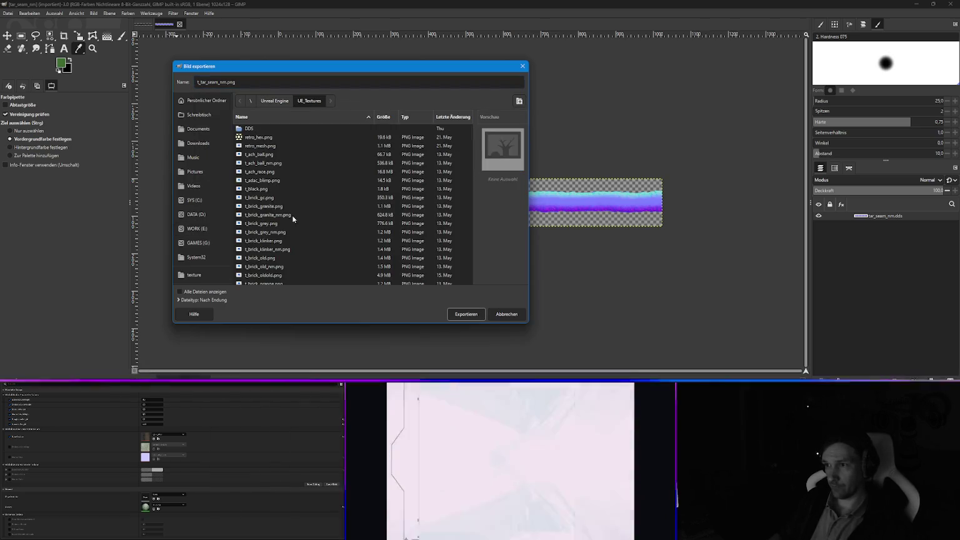
click(468, 318)
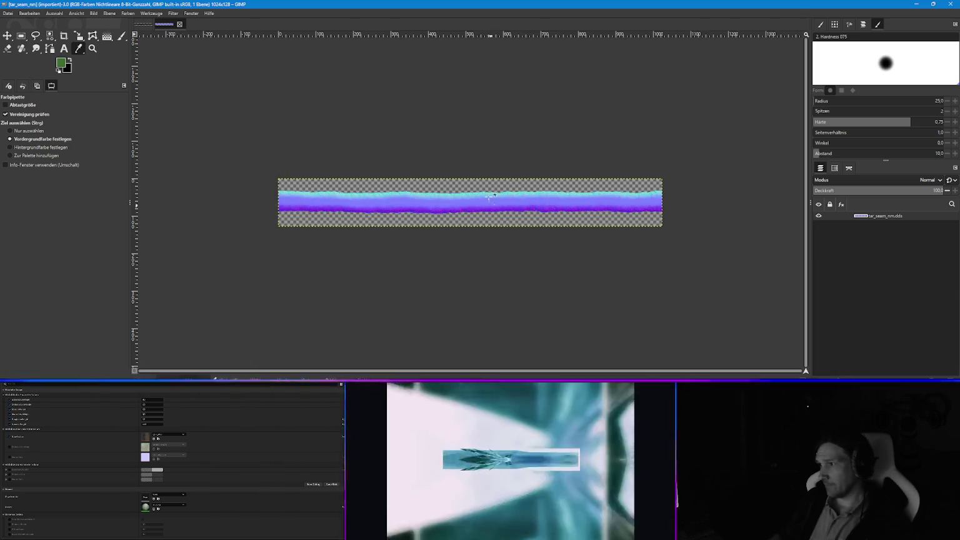
click(162, 261)
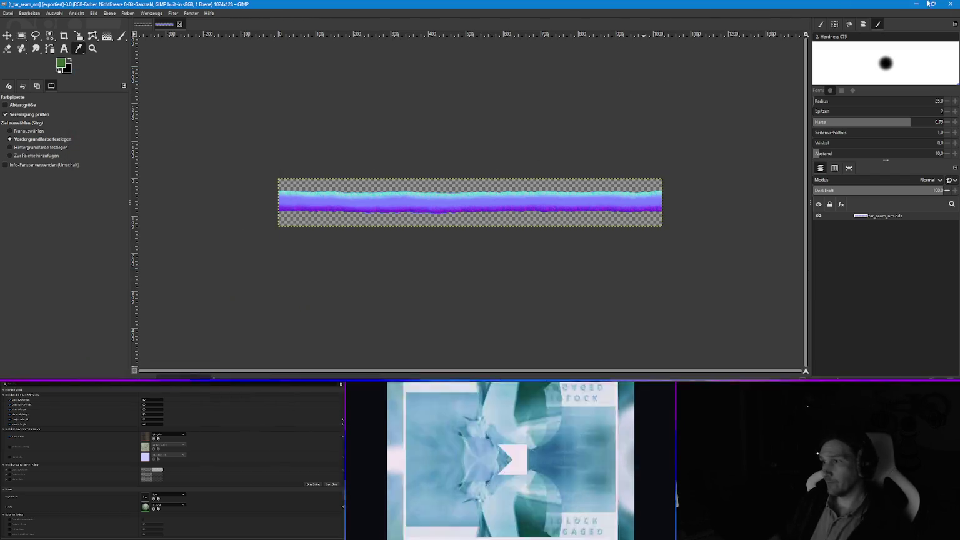
key(alt+Tab)
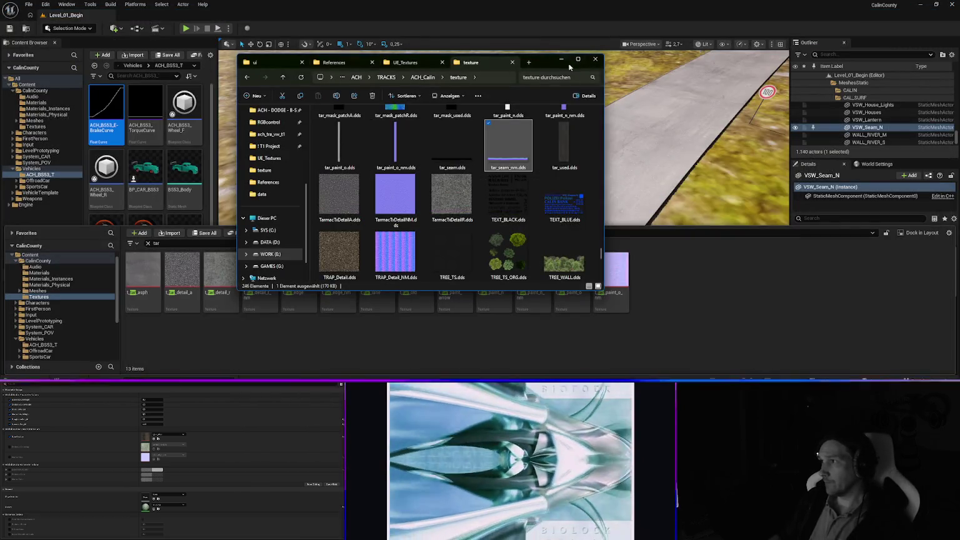
Import t_tar_seam.png and t_tar_seam_nm.png into the Textures folder, keeping the normal map setting.
click(414, 300)
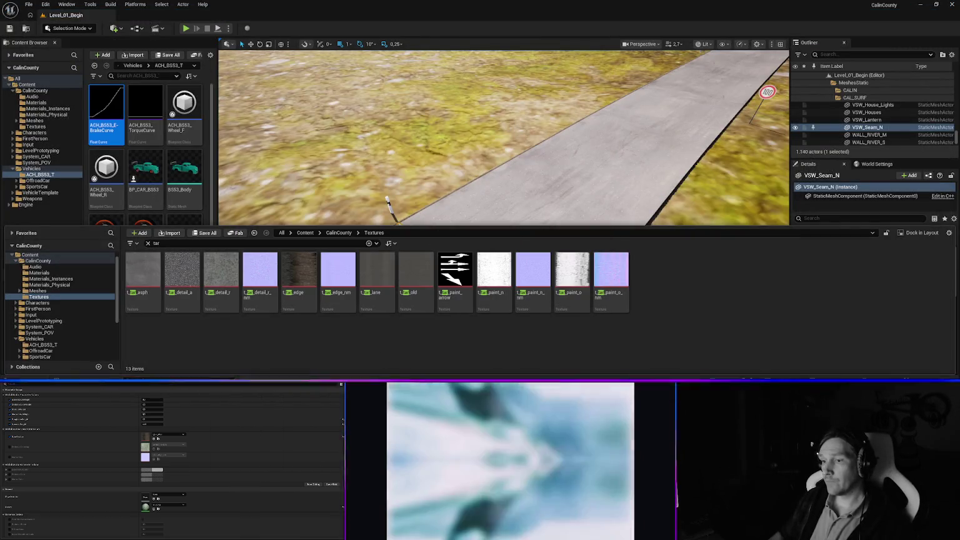
key(alt+Tab)
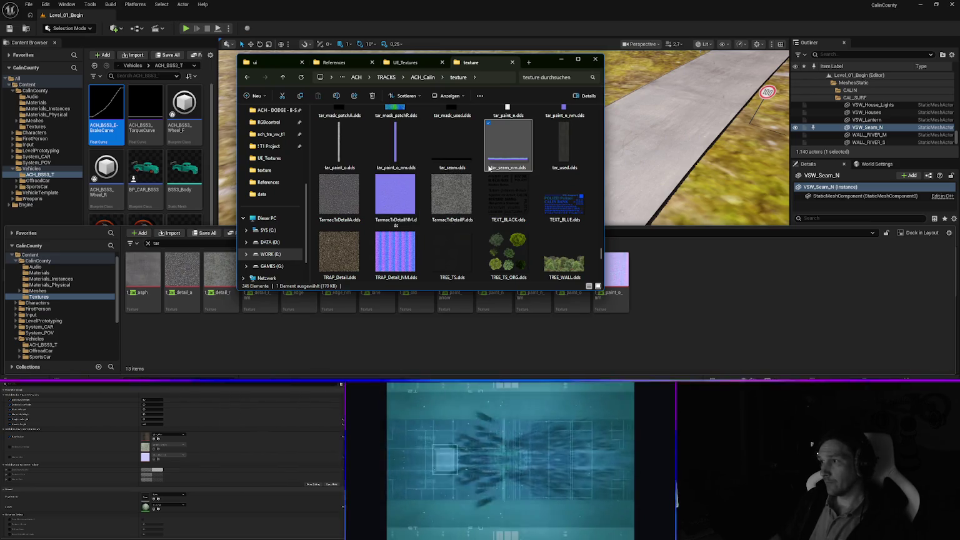
click(412, 62)
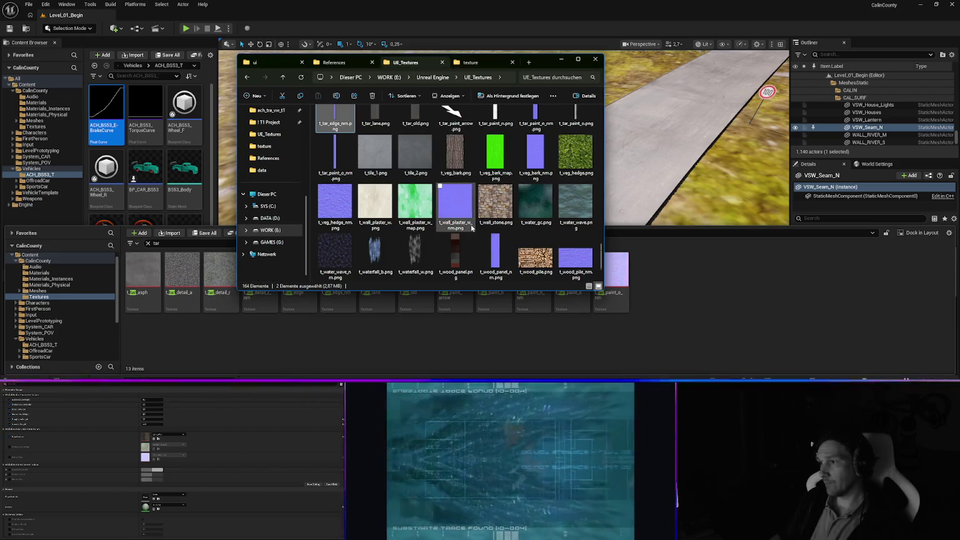
scroll(437, 200, down, 5)
mouse_move(440, 282)
mouse_down()
mouse_move(376, 274)
mouse_move(589, 328)
mouse_move(687, 327)
mouse_up()
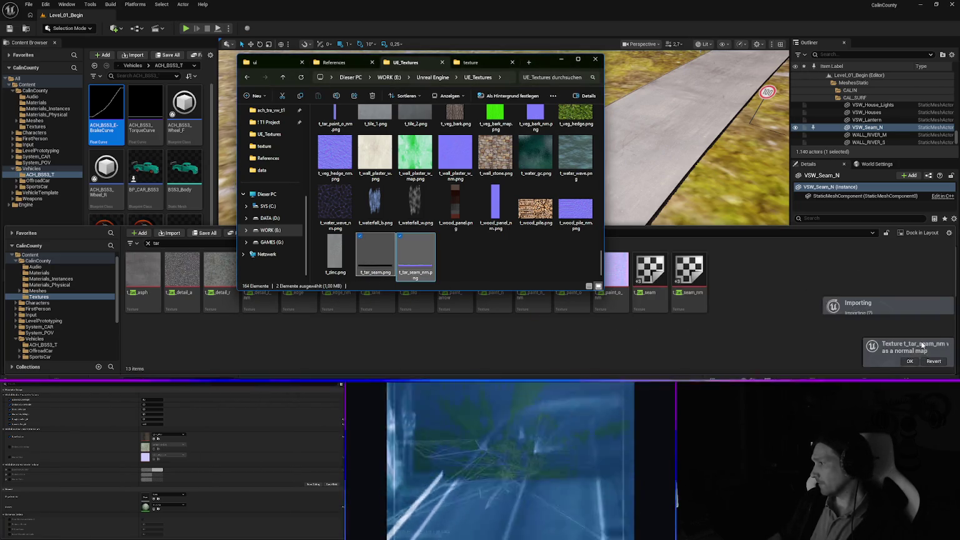
click(659, 320)
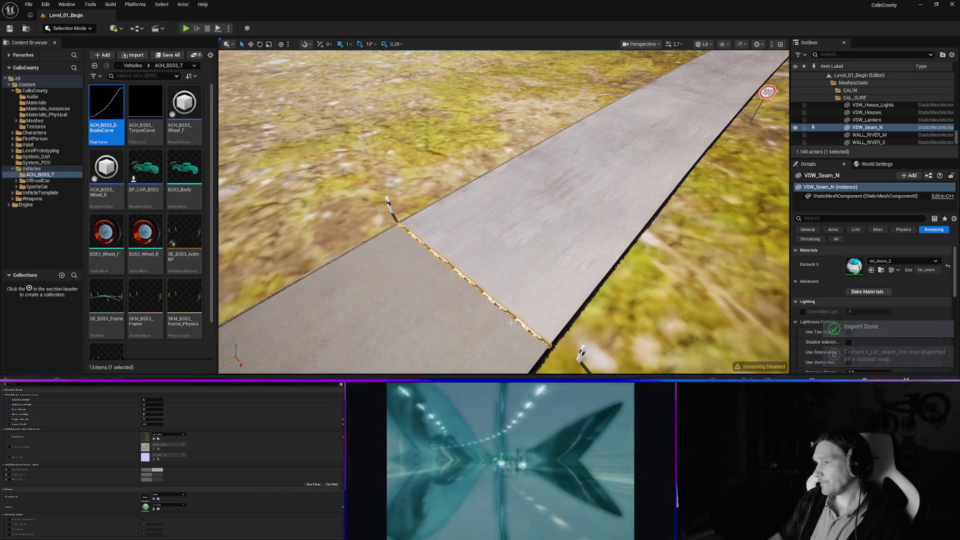
Assign mi_tar_seam to the seam's Element 0 material slot and start swapping in the new seam texture.
click(888, 262)
text(mi_)
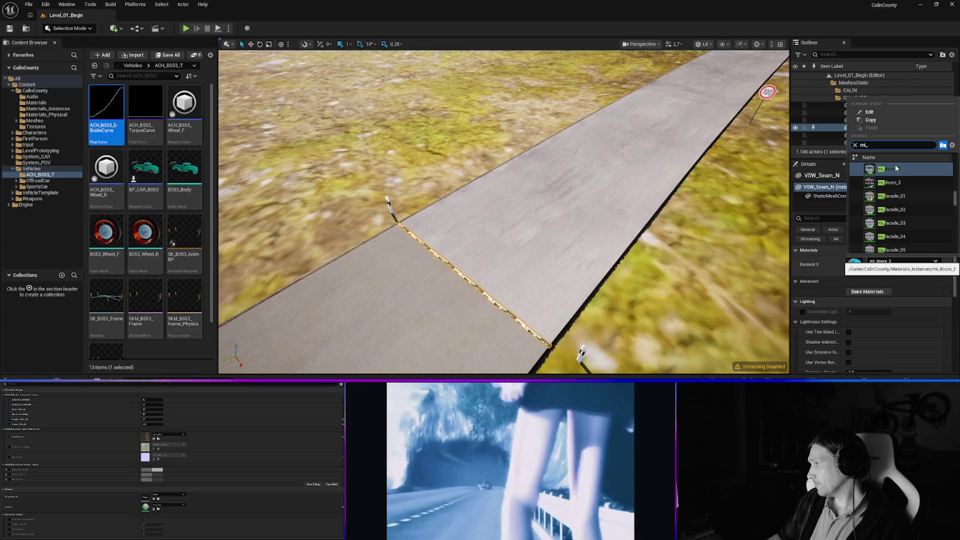
text(tar)
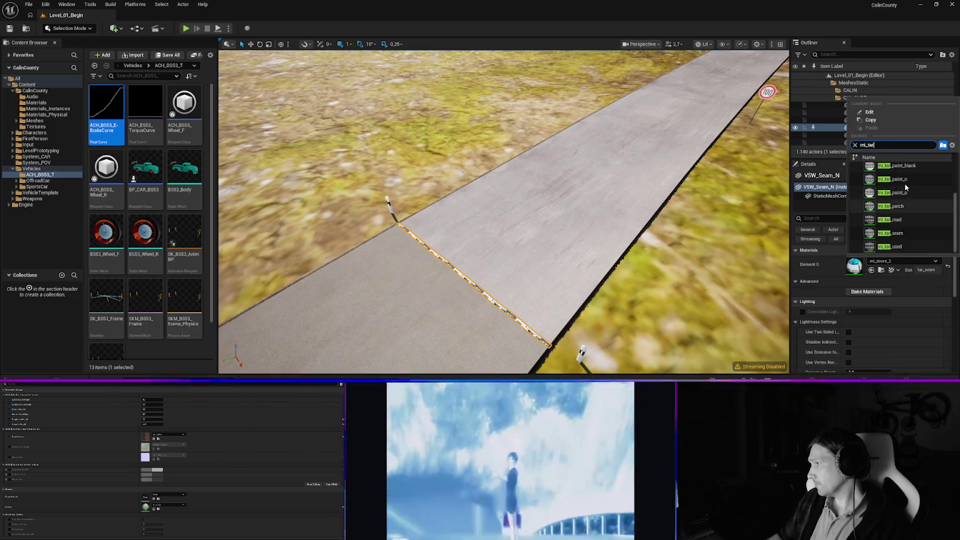
click(898, 233)
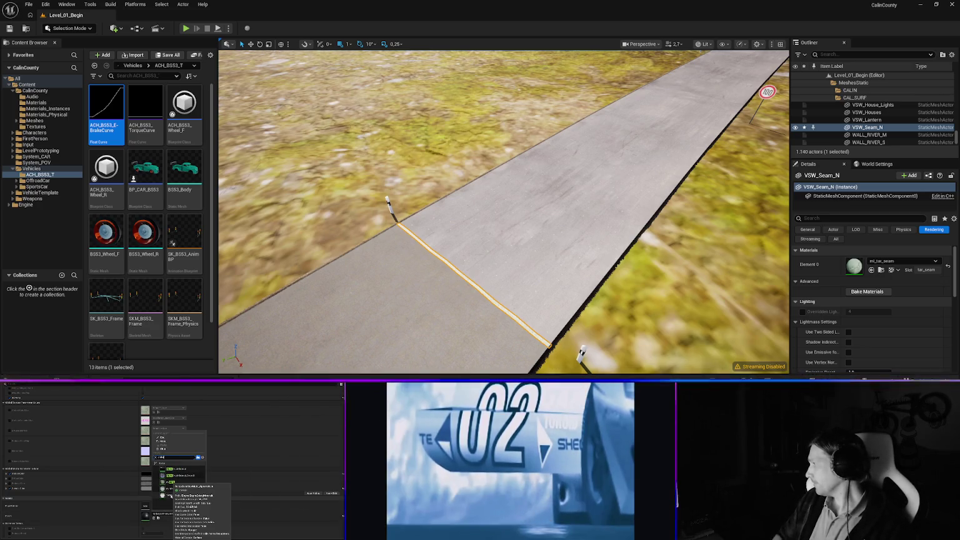
click(153, 418)
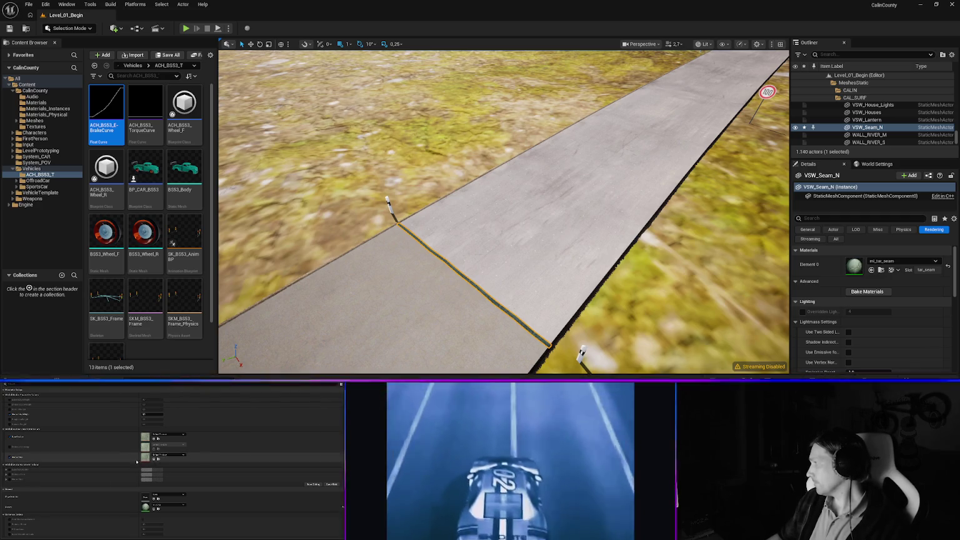
key(ctrl+space)
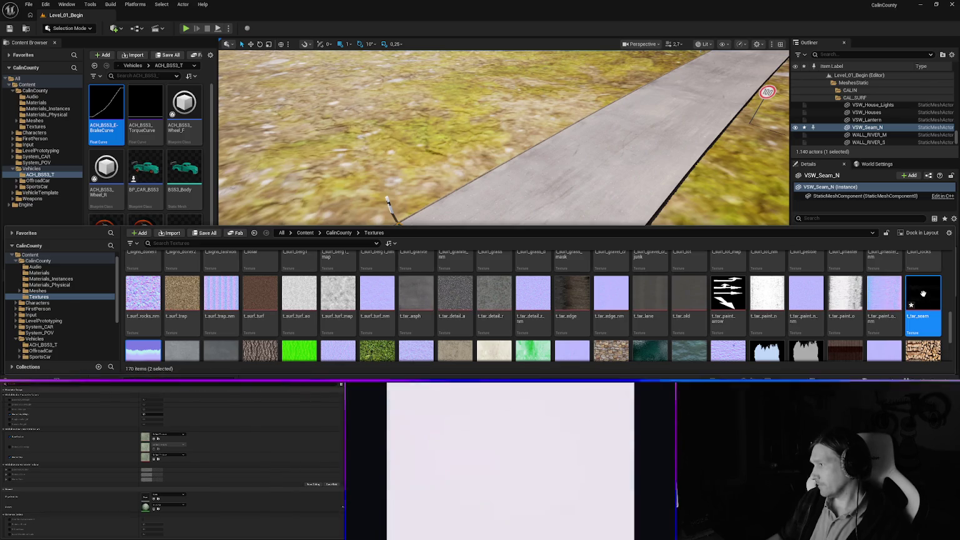
Drop t_tar_seam into the material's texture slot and fly the camera down to the road seam.
mouse_move(923, 293)
mouse_down()
mouse_move(563, 350)
mouse_move(83, 473)
mouse_up()
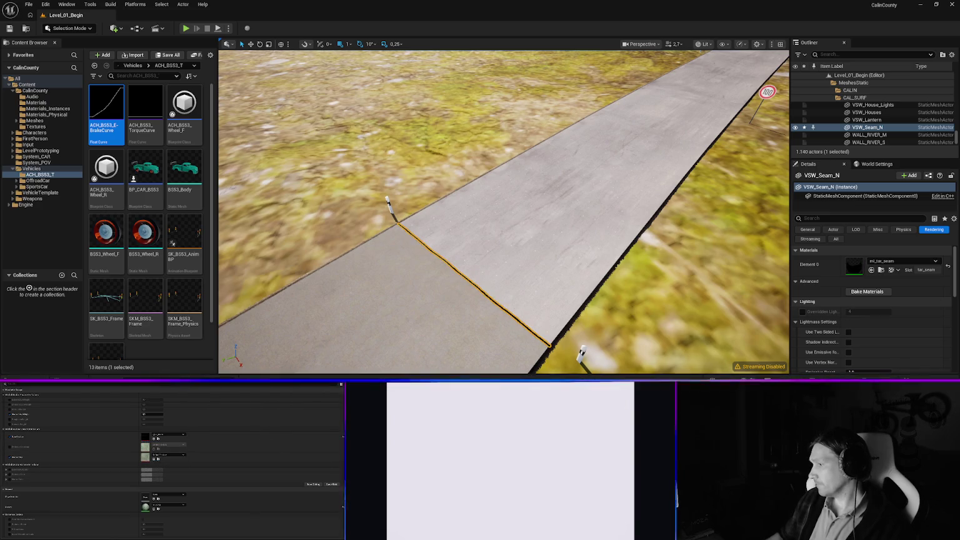
key(ctrl+space)
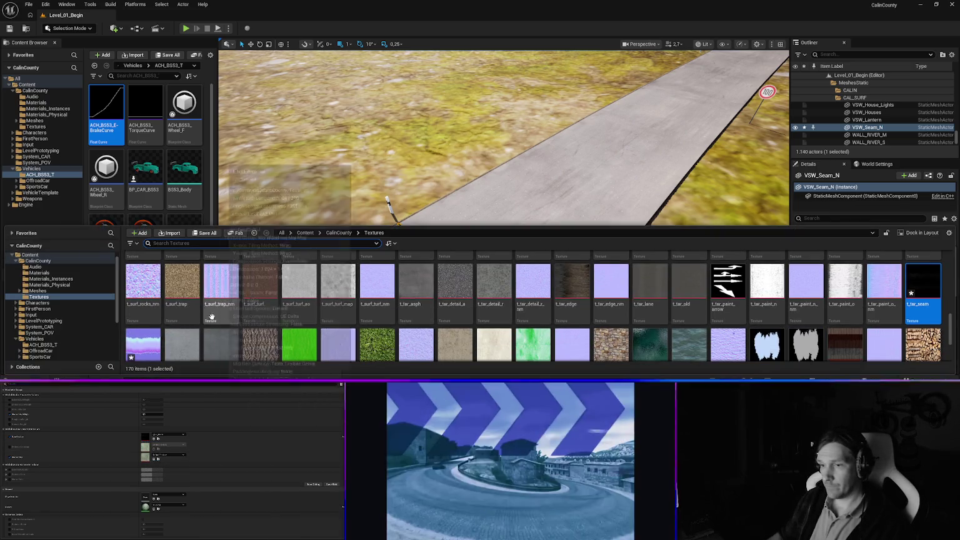
mouse_move(215, 316)
mouse_down()
mouse_move(525, 278)
mouse_move(172, 448)
mouse_up()
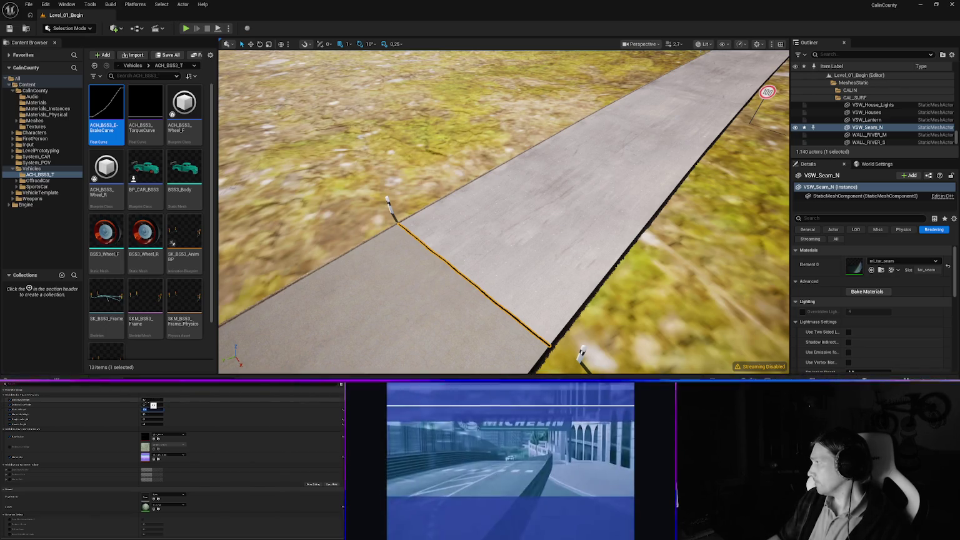
mouse_move(482, 289)
mouse_down()
mouse_move(482, 237)
mouse_move(475, 269)
mouse_move(494, 282)
mouse_move(485, 271)
mouse_up()
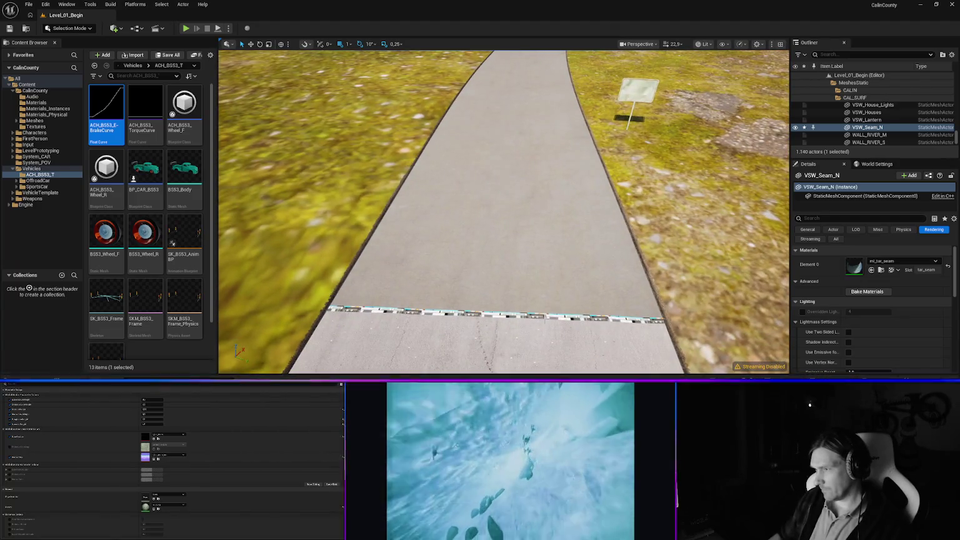
Open Material Utilities in Slot mode and add a slot row named tar_seam.
click(488, 250)
click(541, 315)
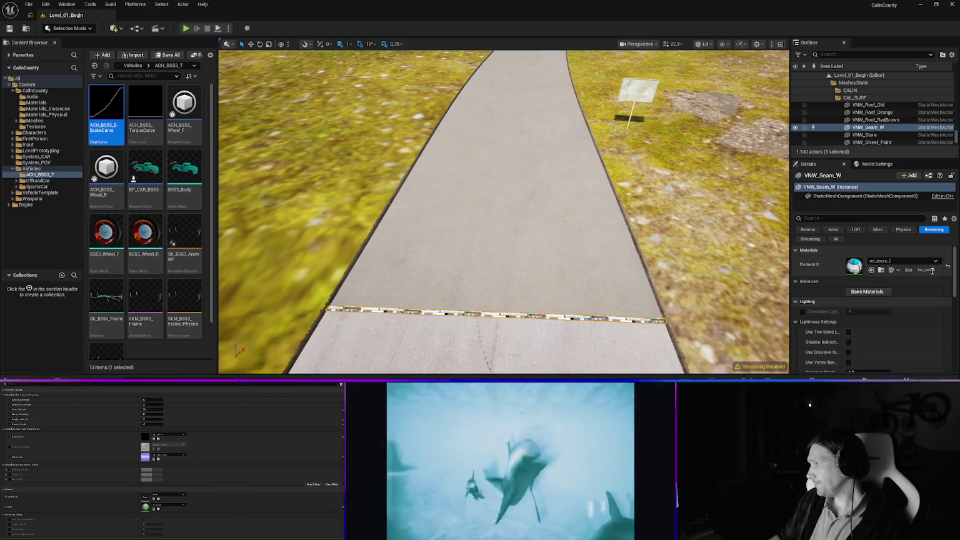
click(67, 5)
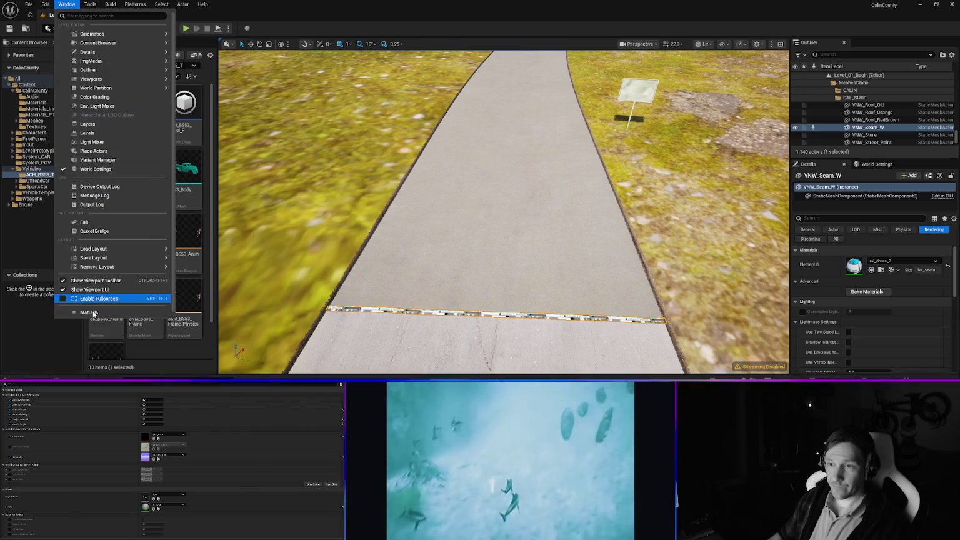
click(89, 313)
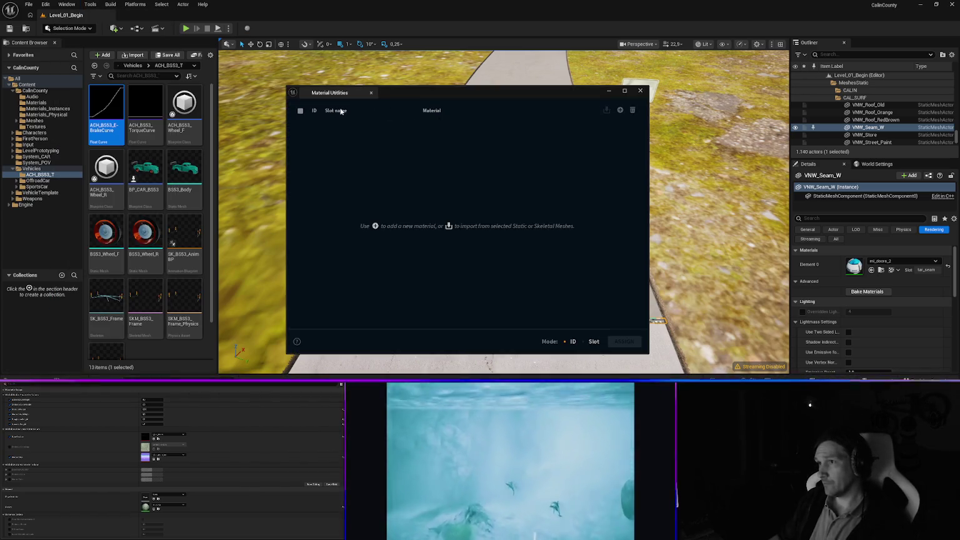
click(591, 341)
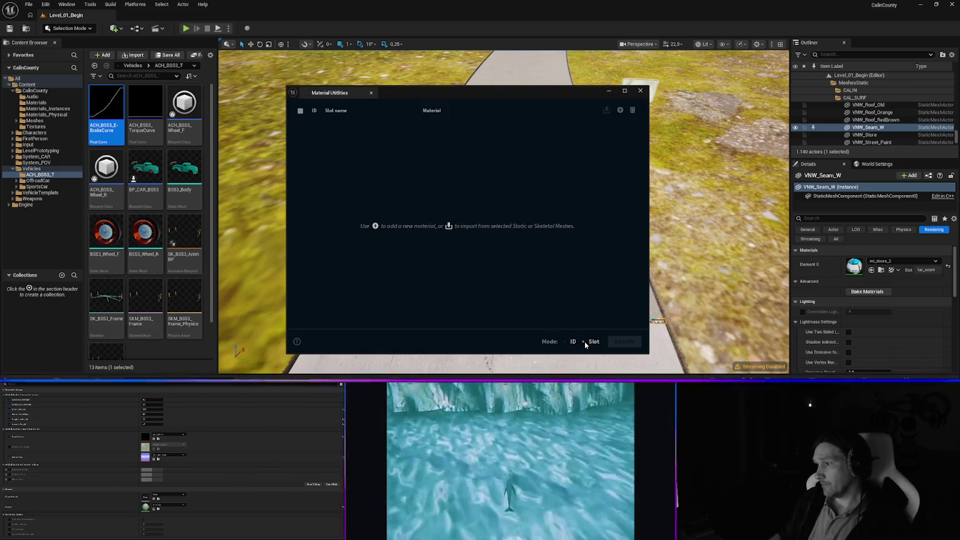
click(616, 110)
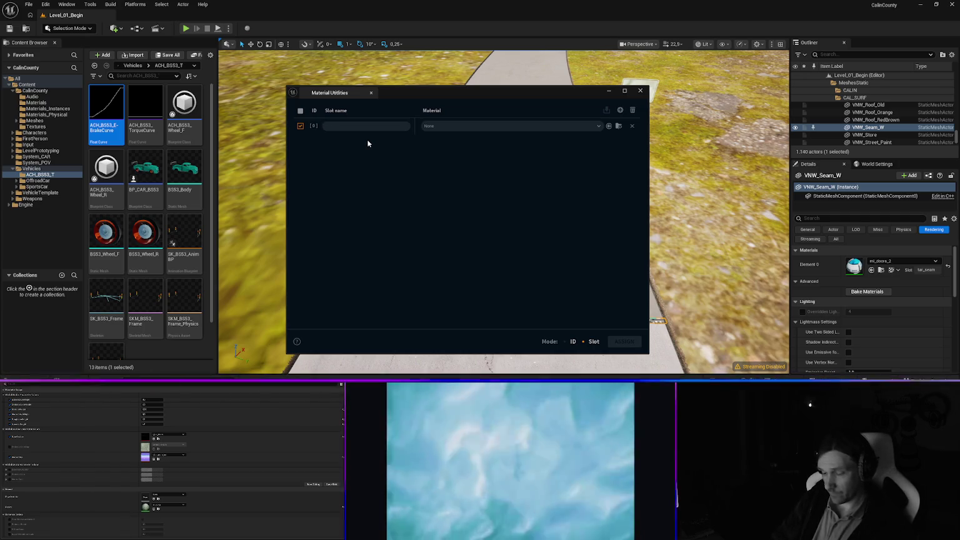
text(tar_seam)
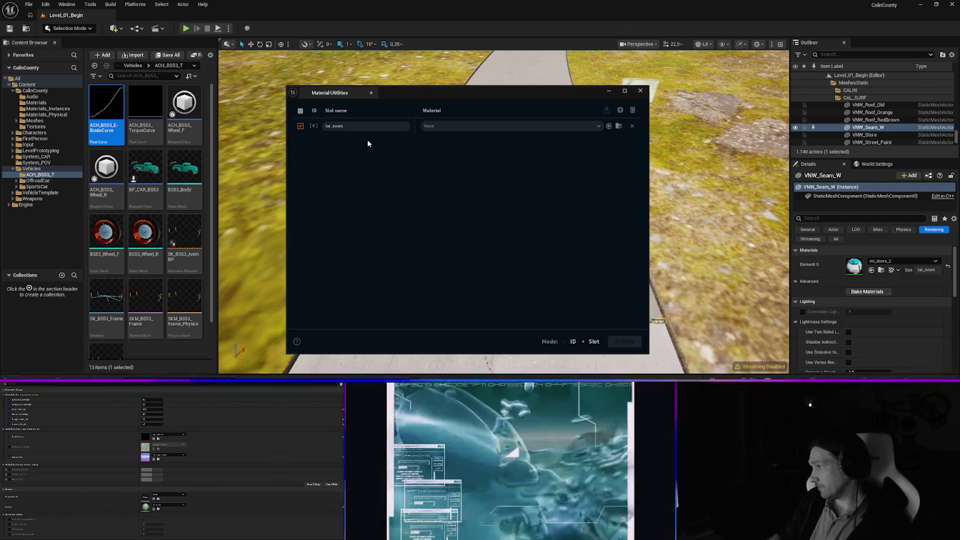
Set the tar_seam row's material to mi_tar_seam.
click(437, 126)
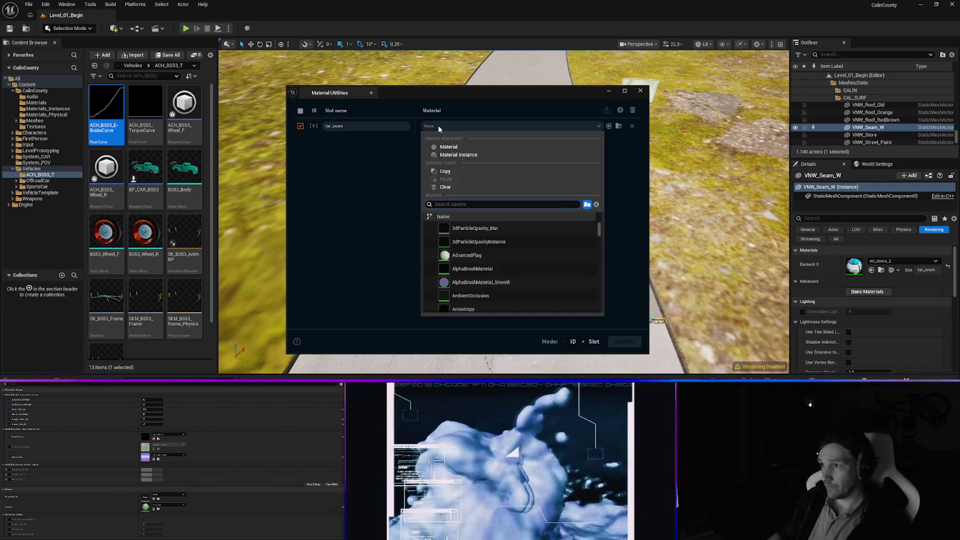
text(tar)
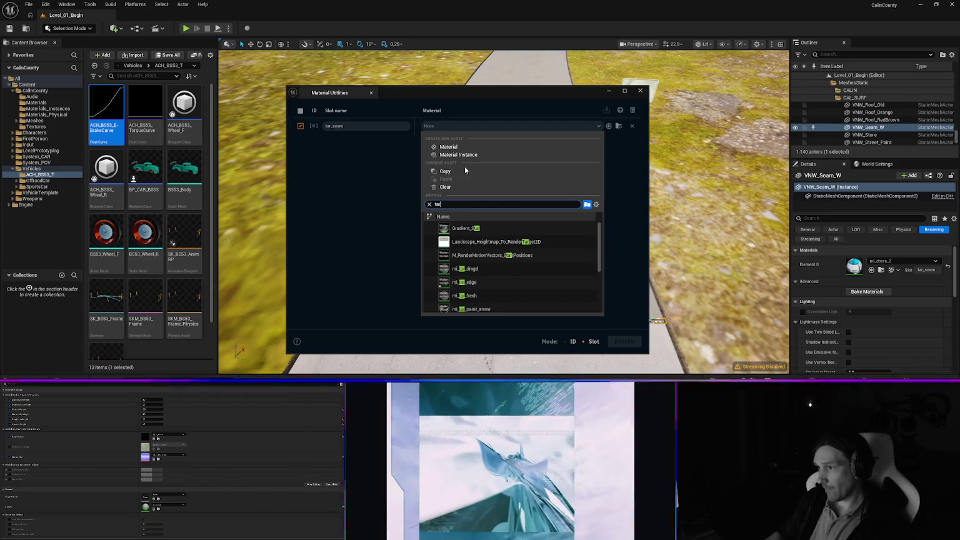
scroll(478, 288, down, 5)
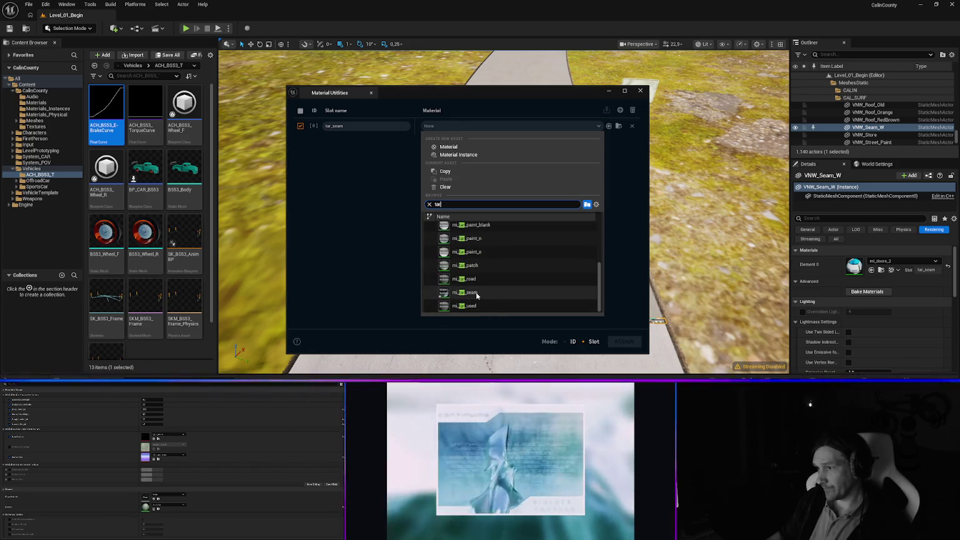
click(478, 291)
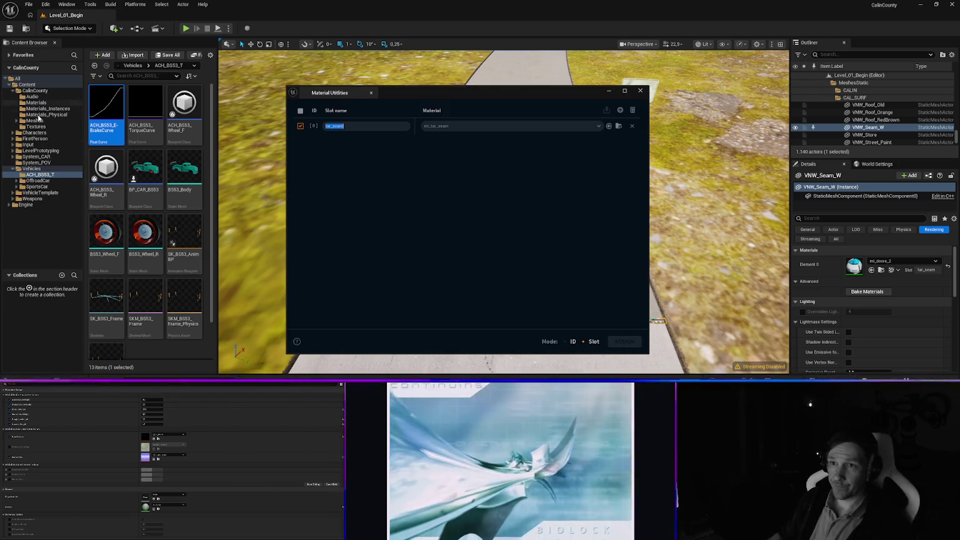
Select every mesh in Meshes/calin_main and assign the slot material to them.
click(36, 121)
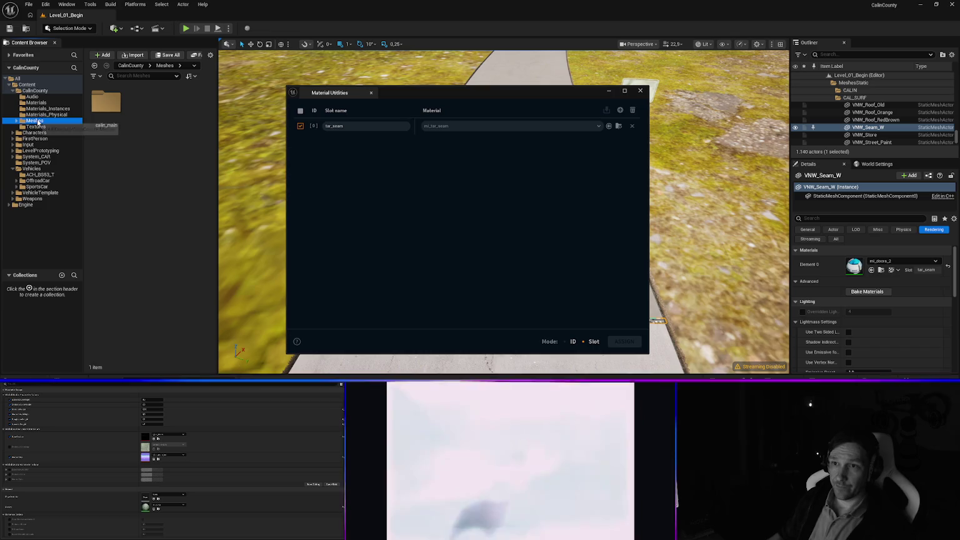
click(110, 106)
double_click(110, 106)
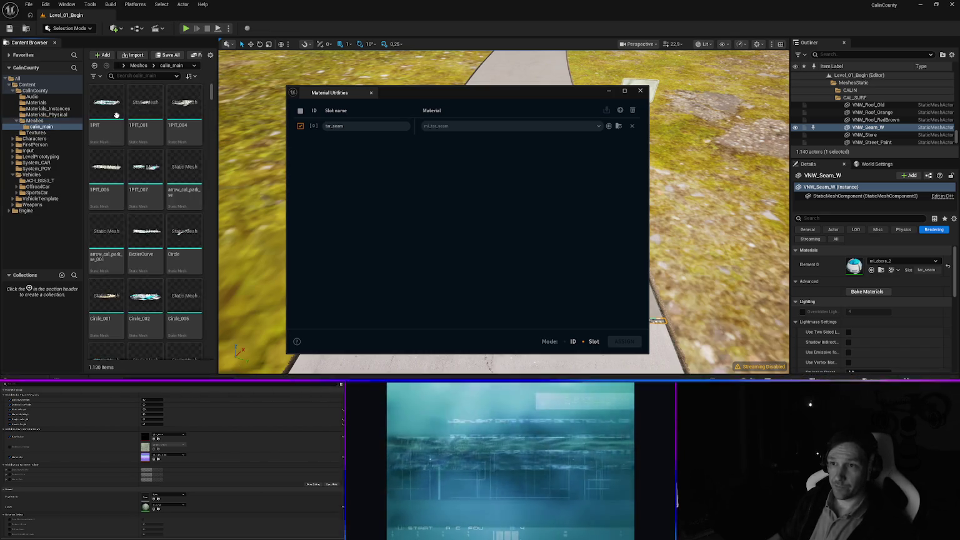
click(157, 136)
key(ctrl+a)
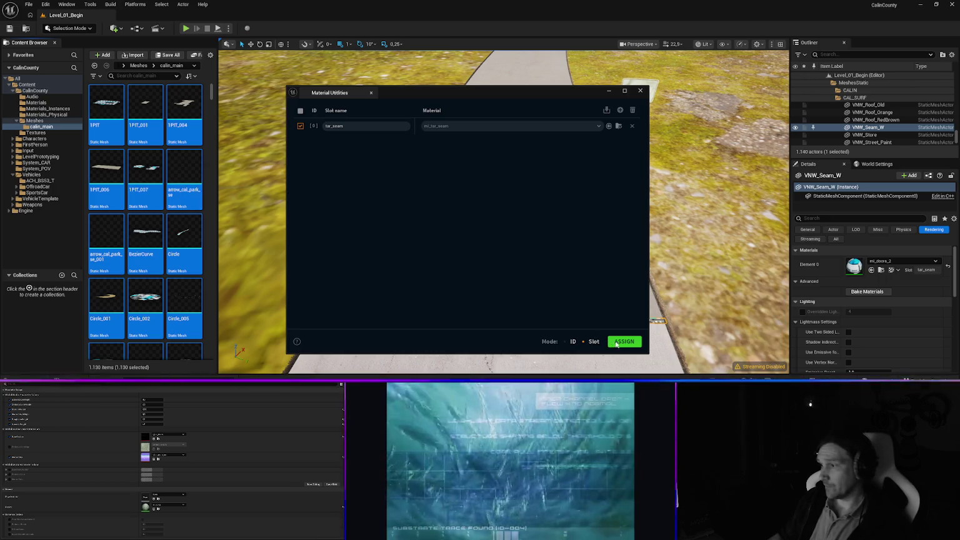
click(627, 344)
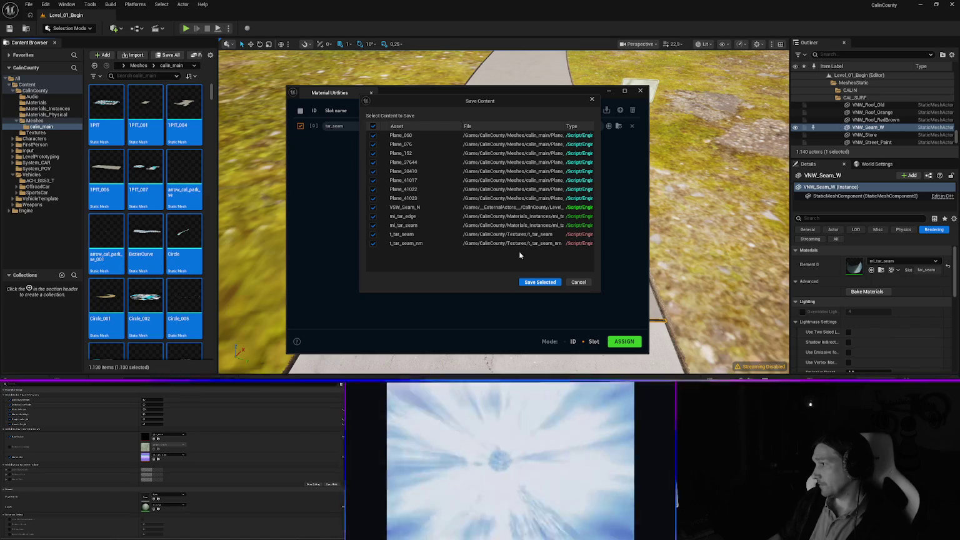
Save the modified assets, clear the tar_seam row, and close Material Utilities.
click(547, 282)
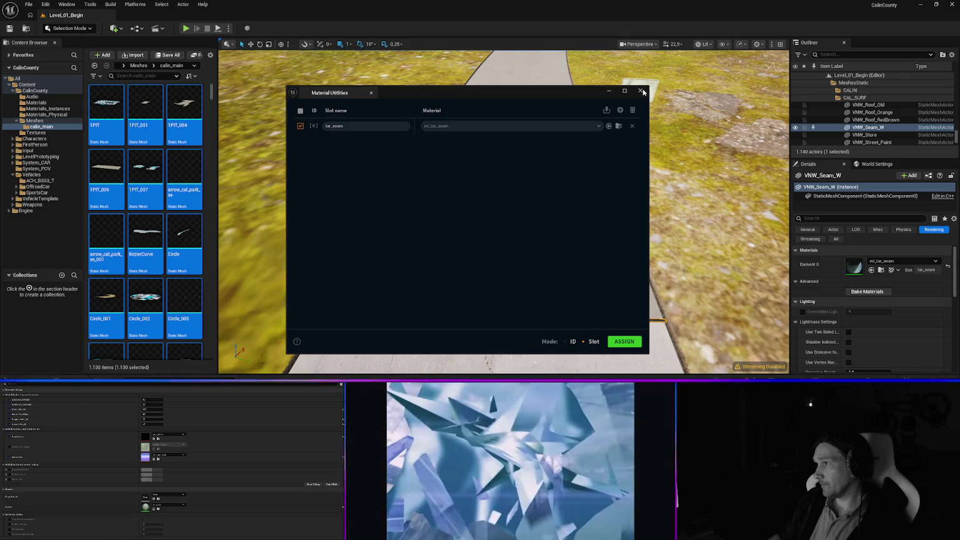
click(632, 125)
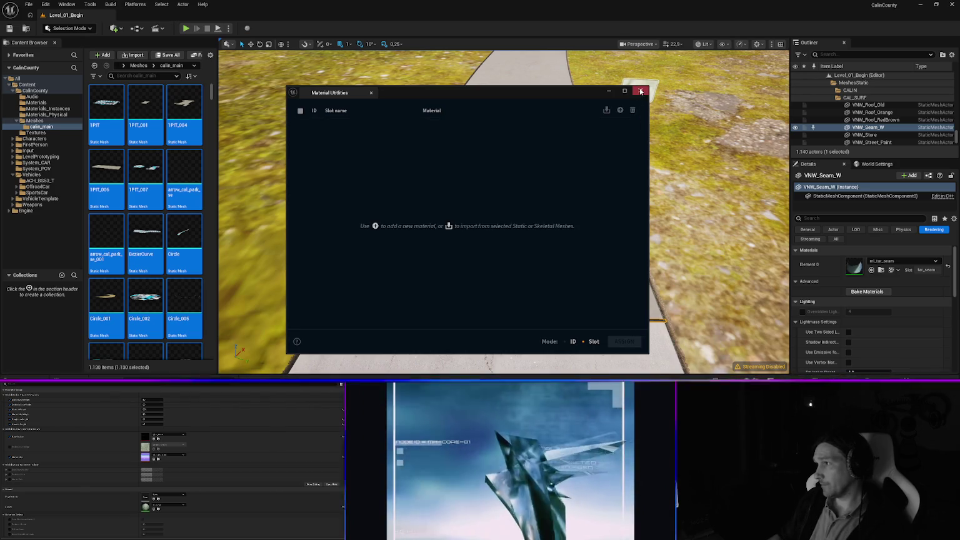
click(641, 91)
key(e)
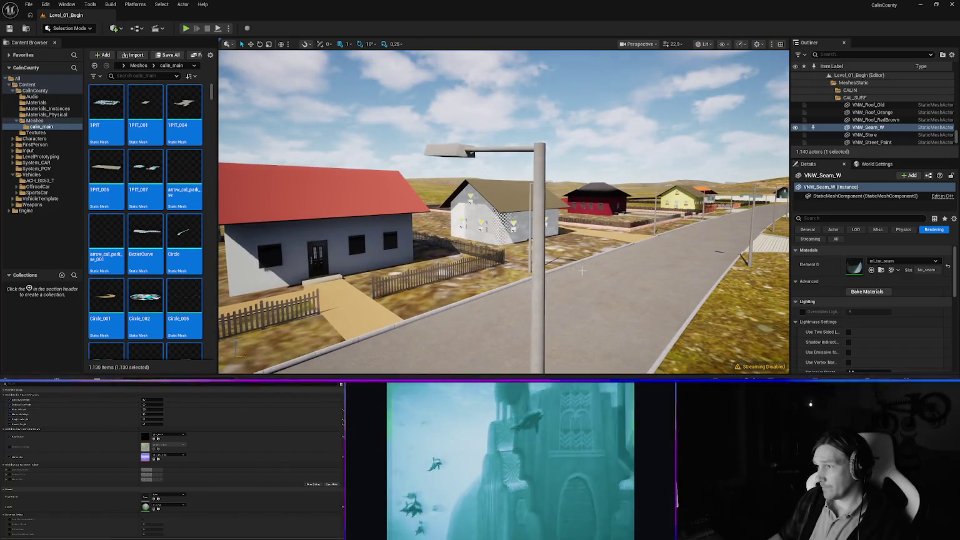
mouse_move(582, 270)
mouse_down()
mouse_move(568, 246)
mouse_move(547, 242)
mouse_move(533, 263)
mouse_up()
With VNW_Houses_W selected, open Material Utilities in Slot mode and add a row named DOORS1.
click(533, 262)
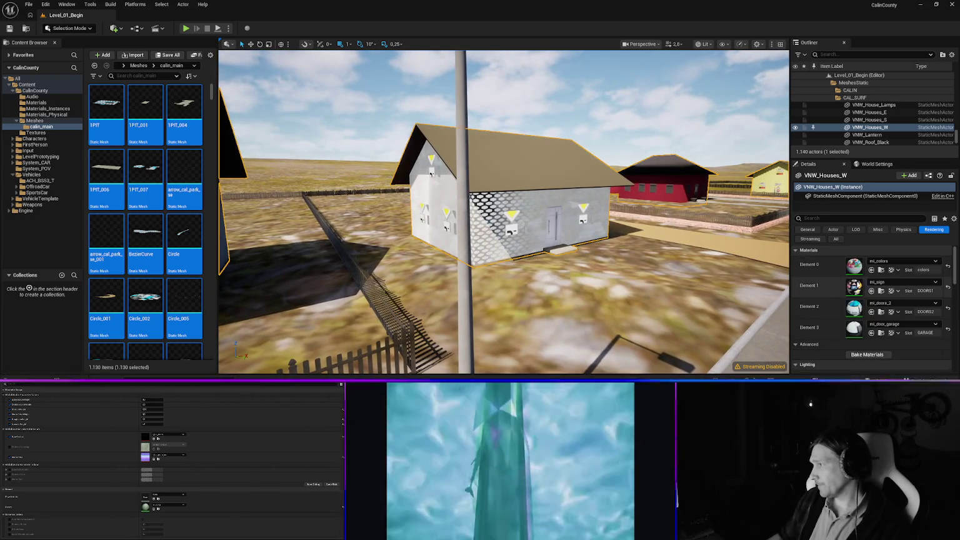
click(895, 282)
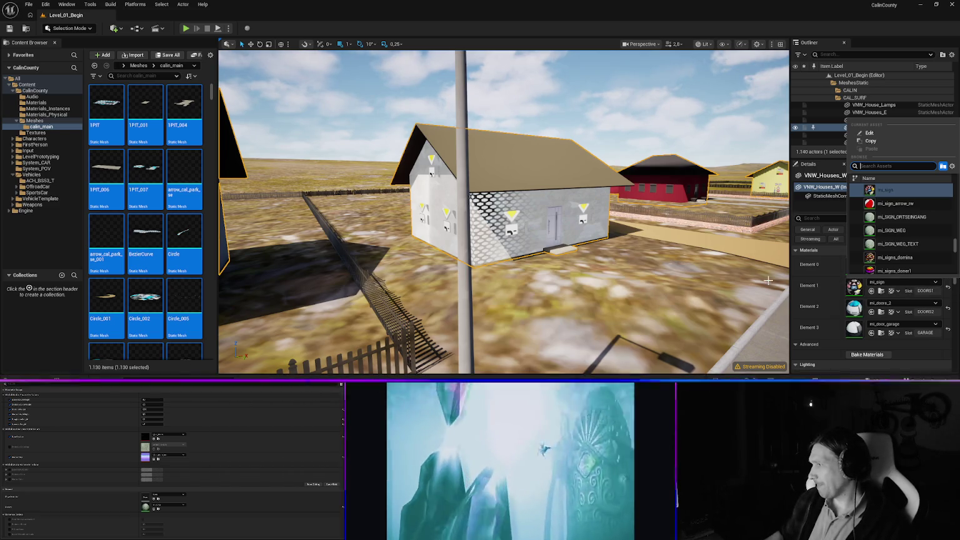
click(67, 4)
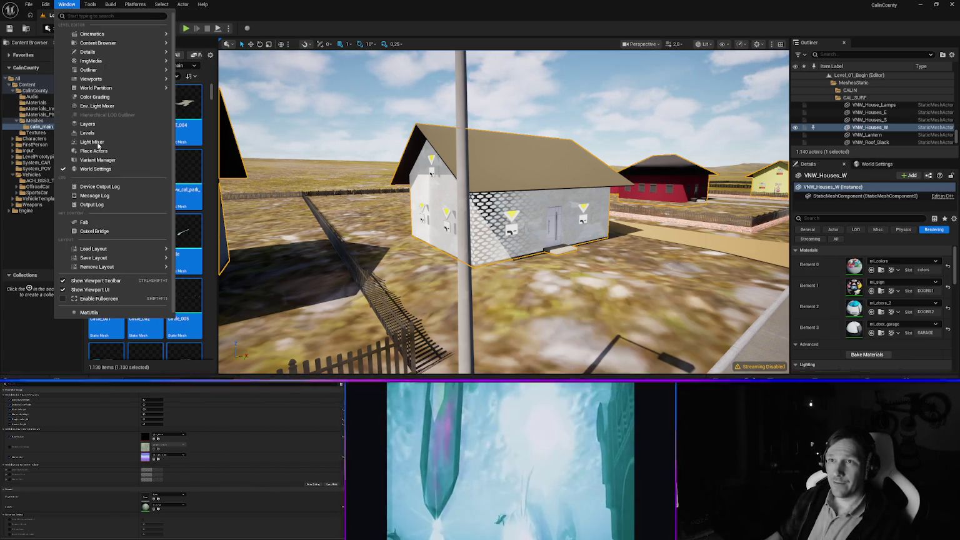
click(89, 312)
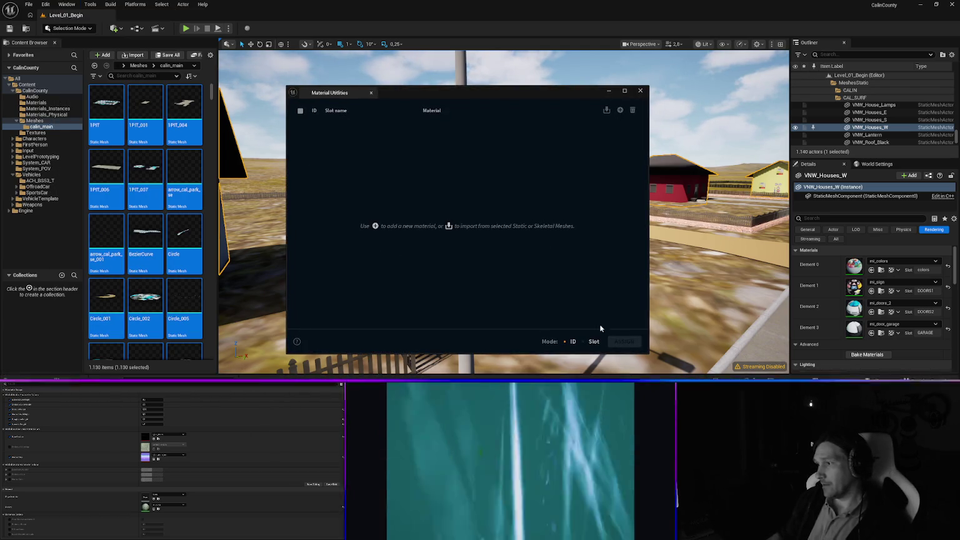
click(587, 341)
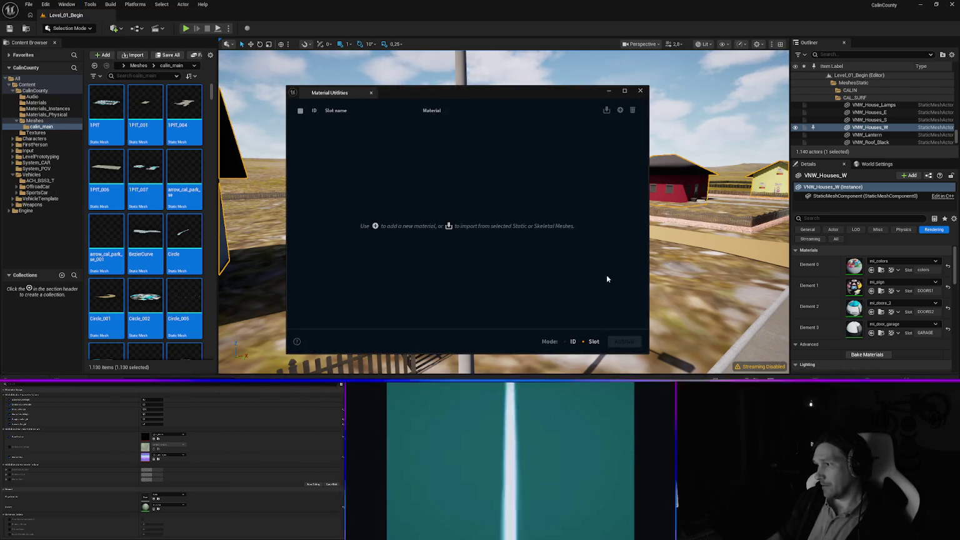
click(619, 110)
click(347, 126)
text(DOORS1)
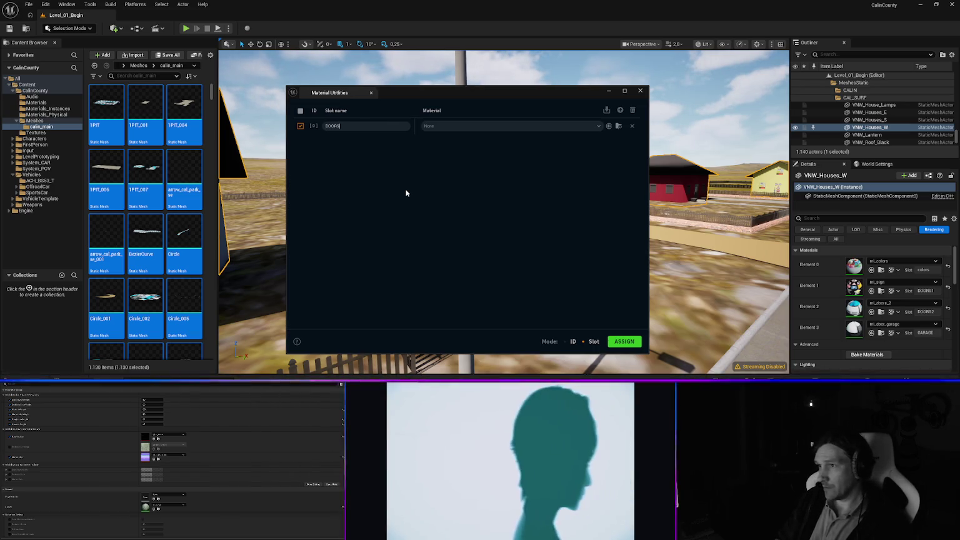
Search 'mi_door' and pick mi_doors_1 for the DOORS1 row, then set Mode to ID.
click(450, 125)
text(mi)
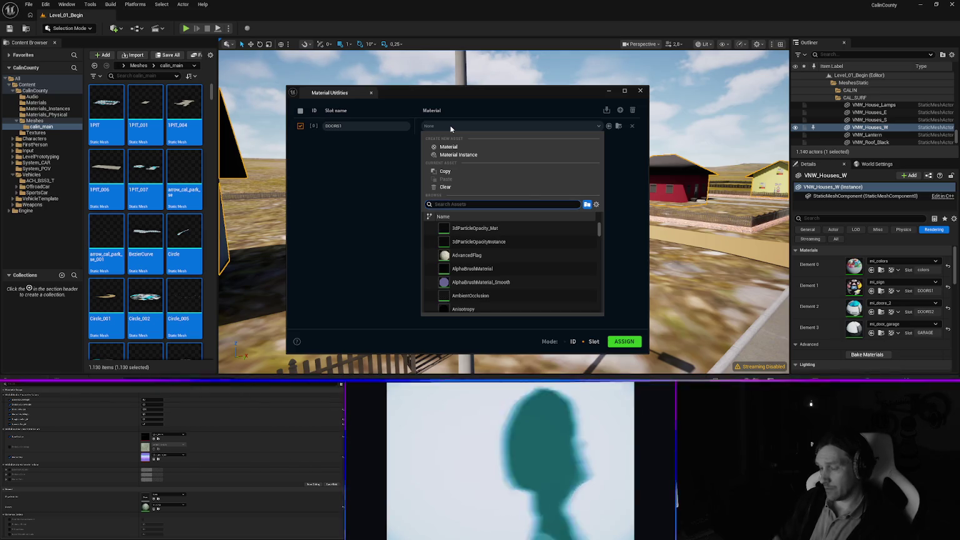
text(r_door)
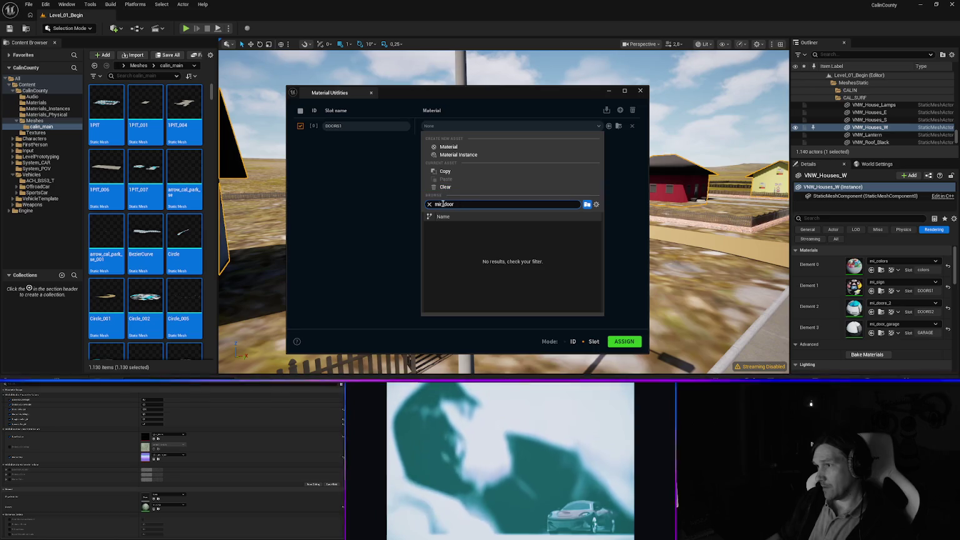
key(Left)
key(Left)
key(Left)
key(BackSpace)
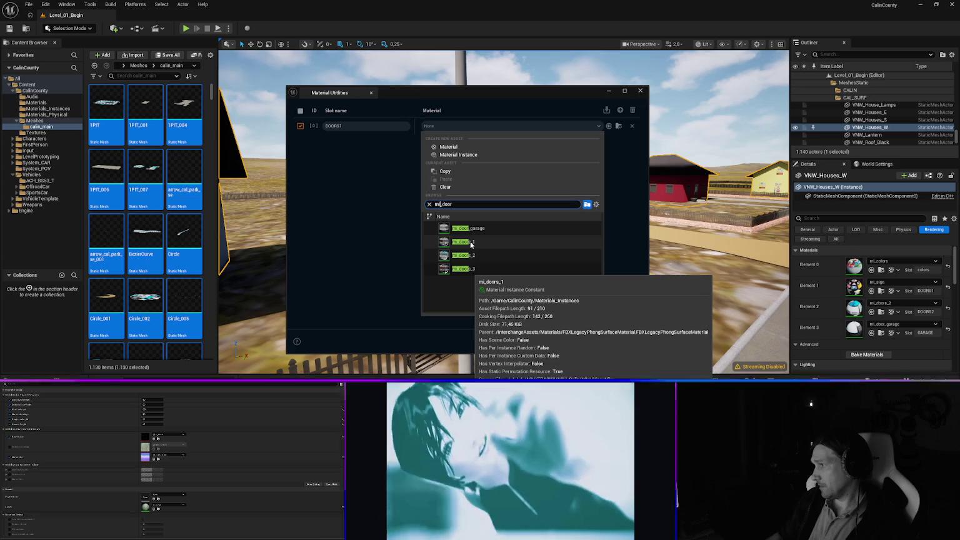
click(470, 244)
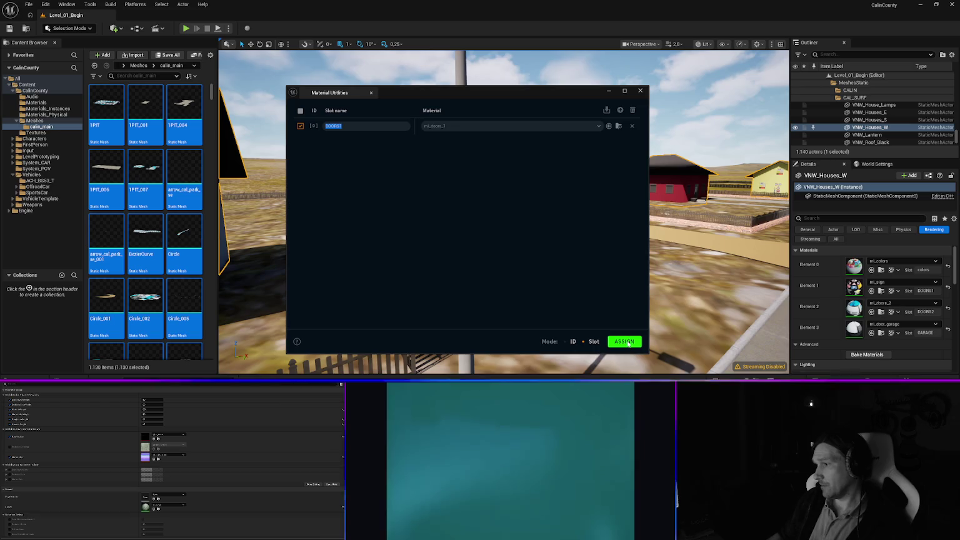
click(584, 344)
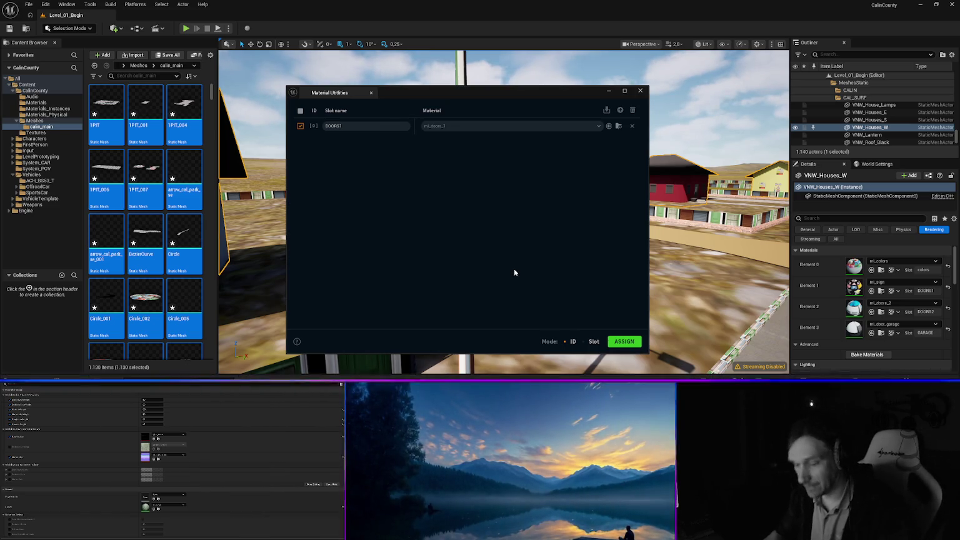
Undo two material changes, assign mi_doors_1 to DOORS1 in Slot mode, then undo that edit.
key(ctrl+z)
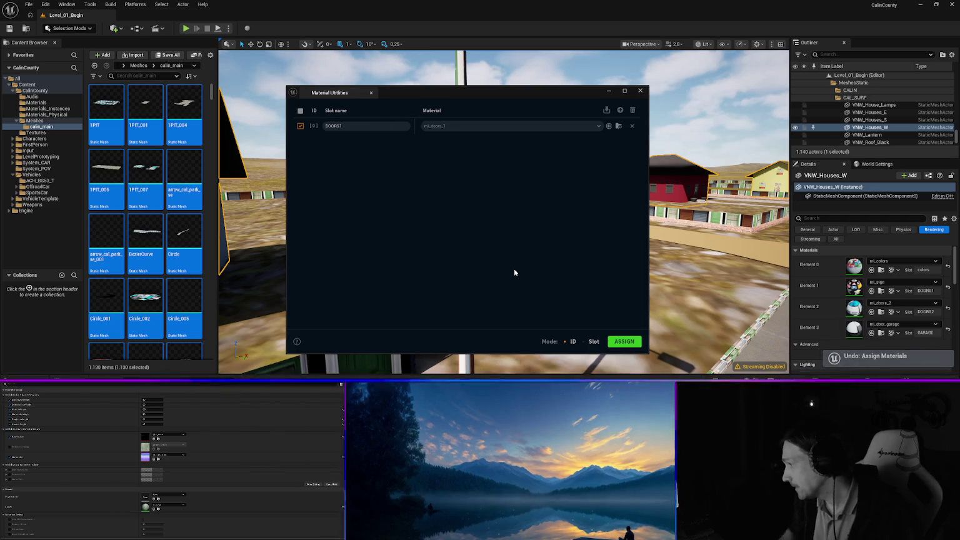
key(ctrl+z)
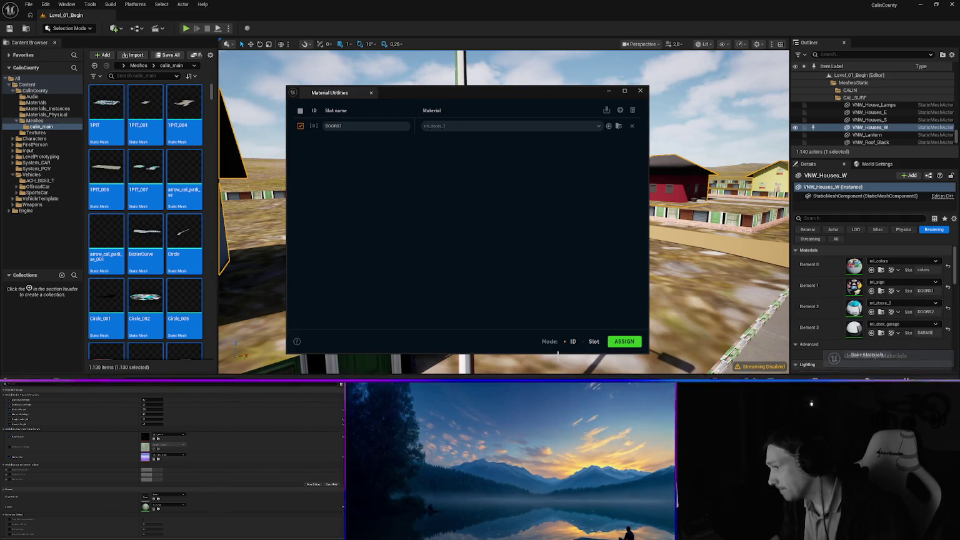
click(588, 342)
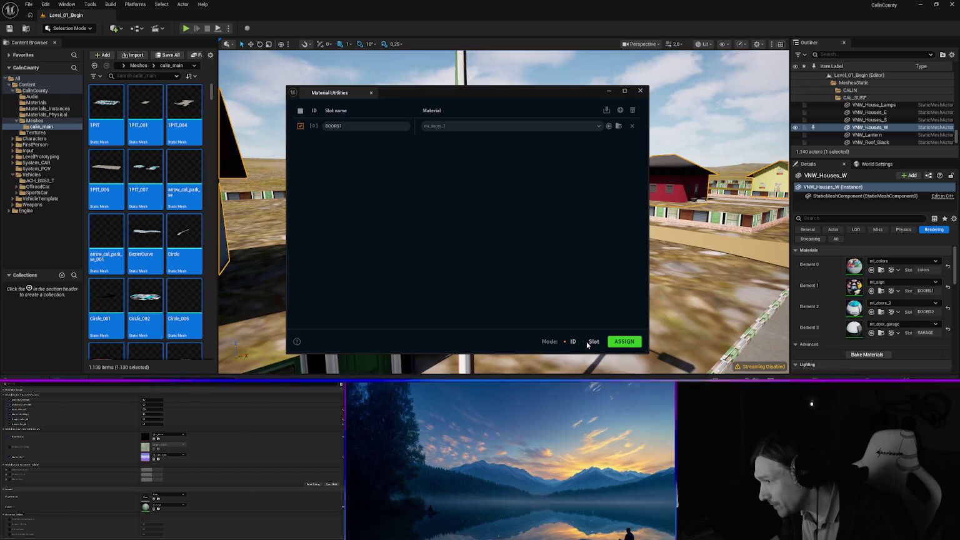
click(589, 342)
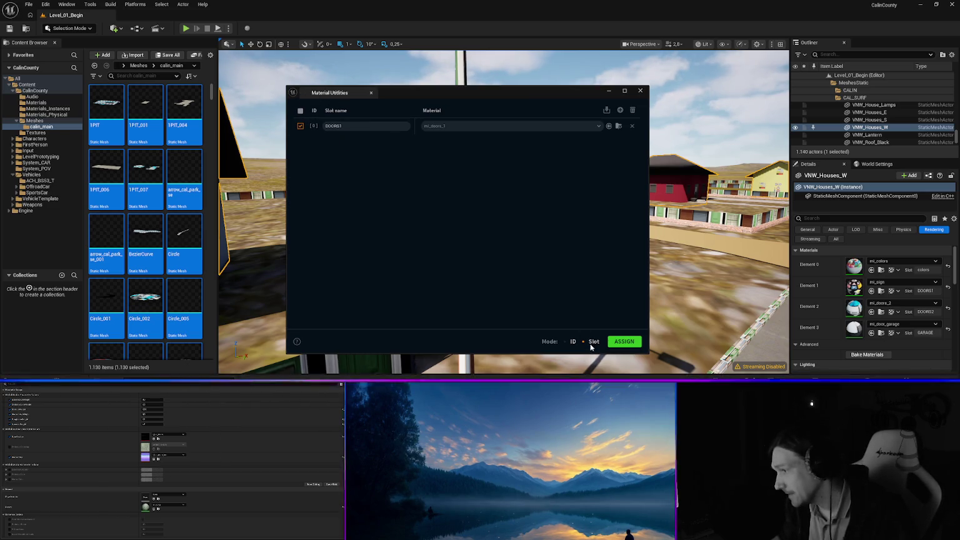
click(625, 346)
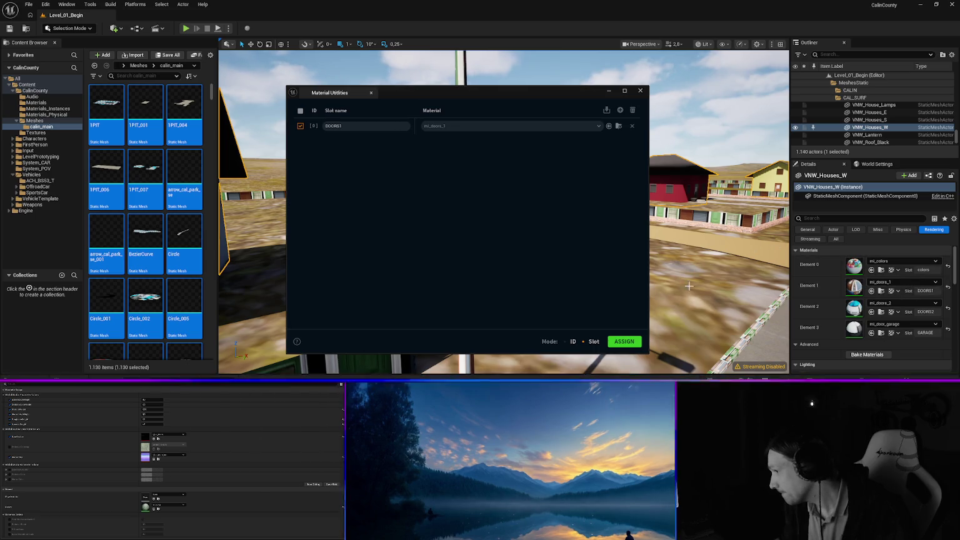
key(ctrl+z)
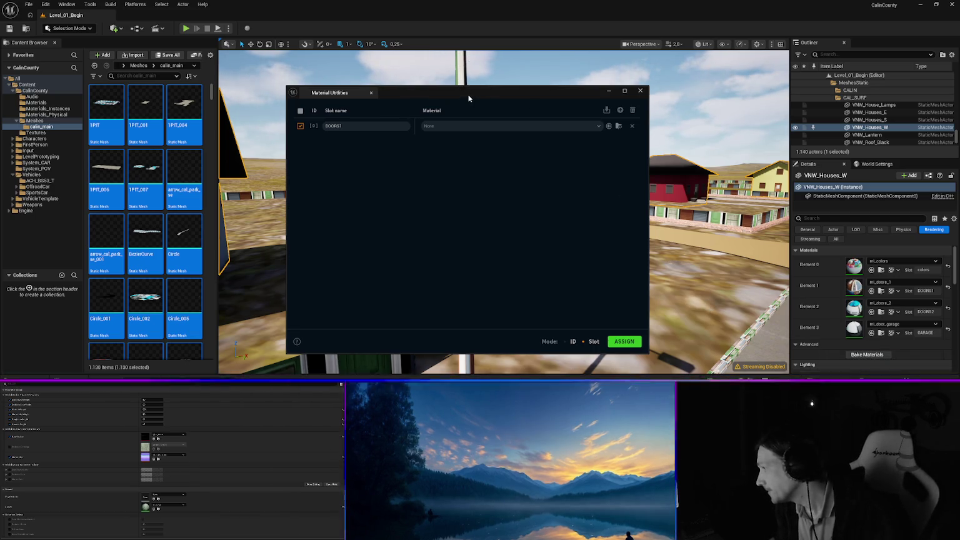
mouse_move(468, 98)
mouse_down()
mouse_move(235, 103)
mouse_move(562, 248)
mouse_move(582, 291)
mouse_move(595, 286)
mouse_move(634, 251)
mouse_move(610, 194)
mouse_move(569, 149)
mouse_move(516, 136)
mouse_up()
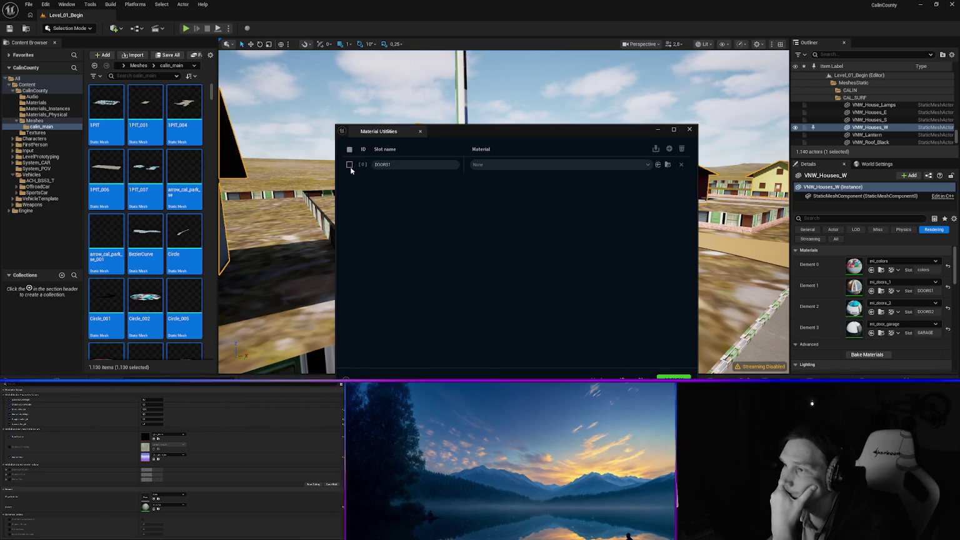
click(688, 131)
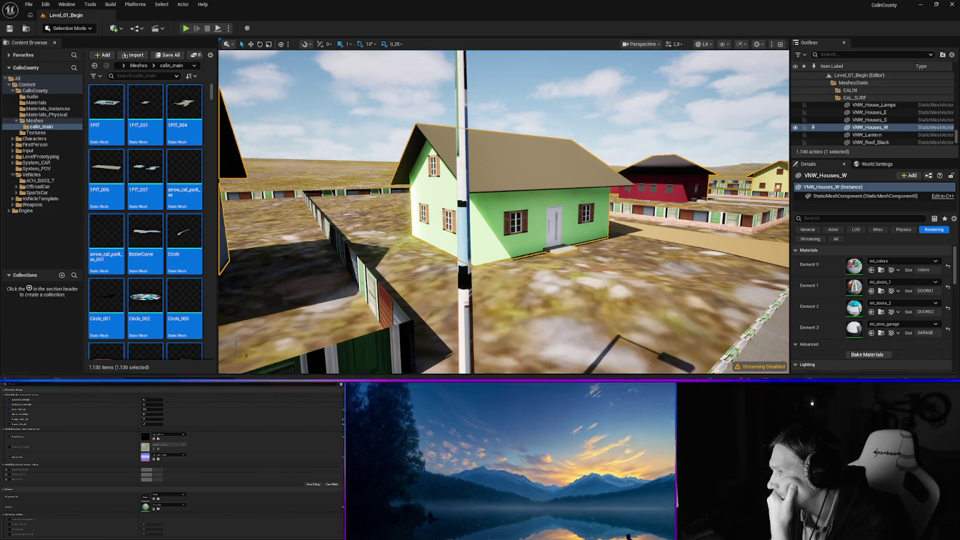
key(ctrl+shift+s)
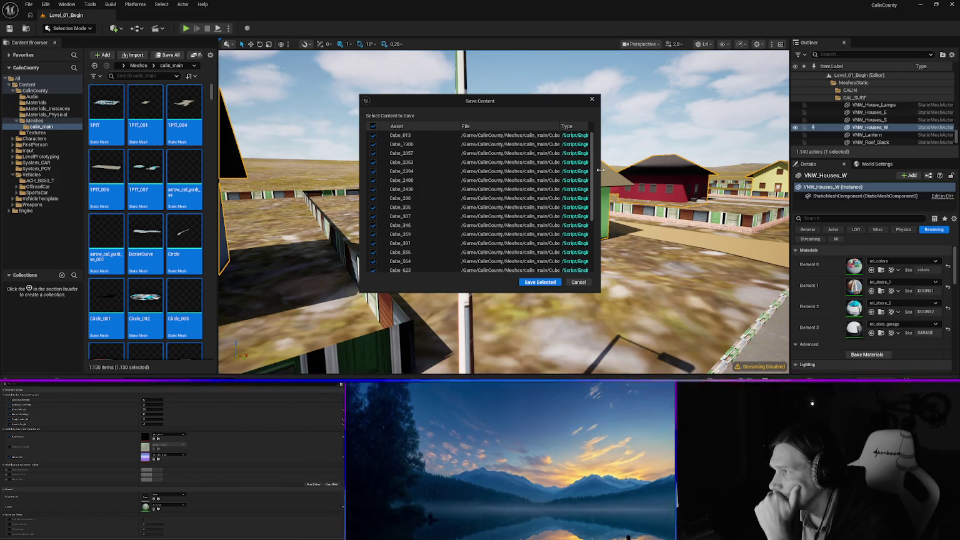
drag(600, 169, 723, 169)
drag(667, 125, 591, 129)
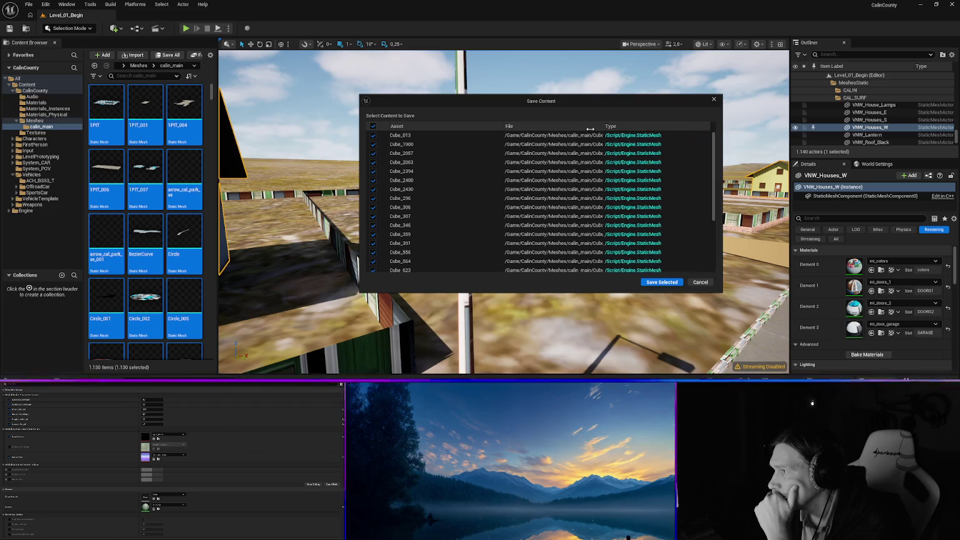
drag(505, 126, 426, 127)
scroll(580, 194, down, 5)
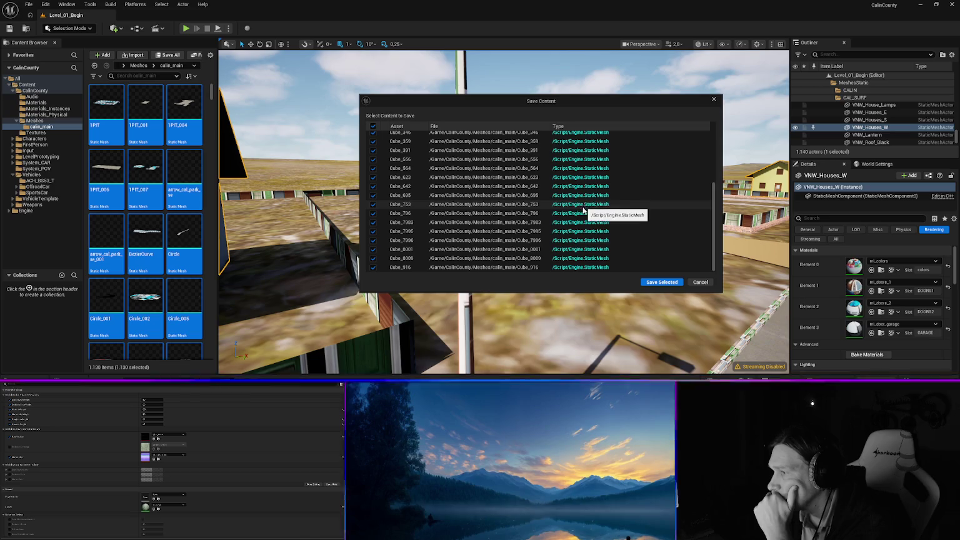
drag(535, 101, 479, 98)
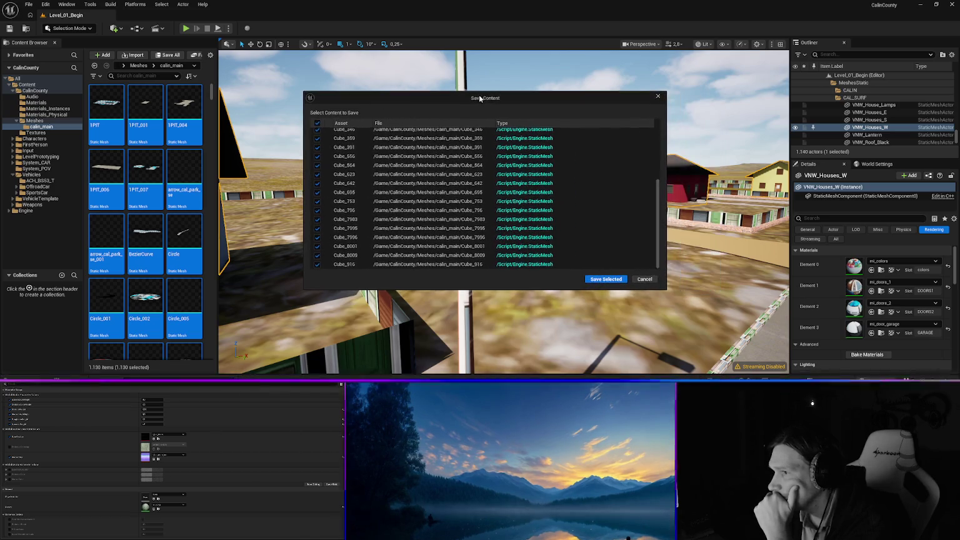
scroll(437, 203, up, 5)
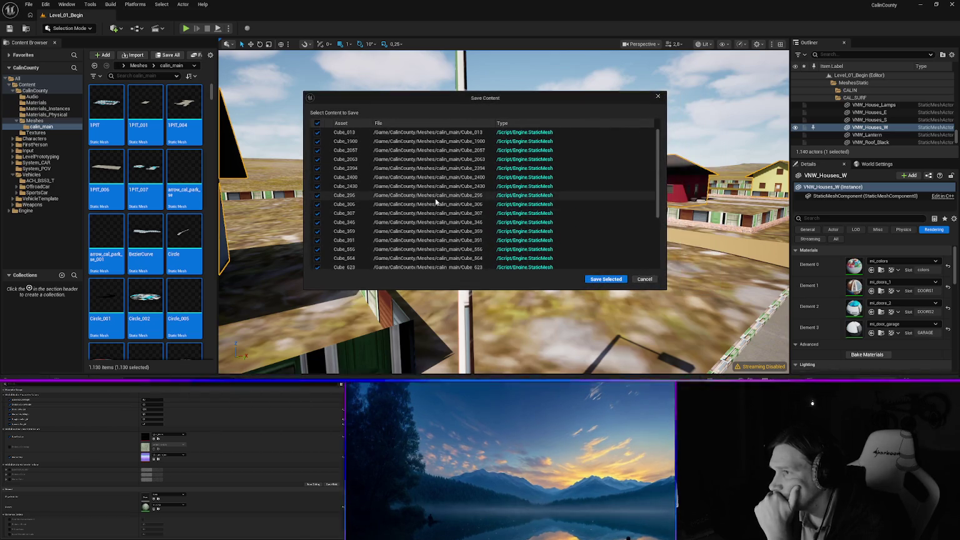
click(353, 134)
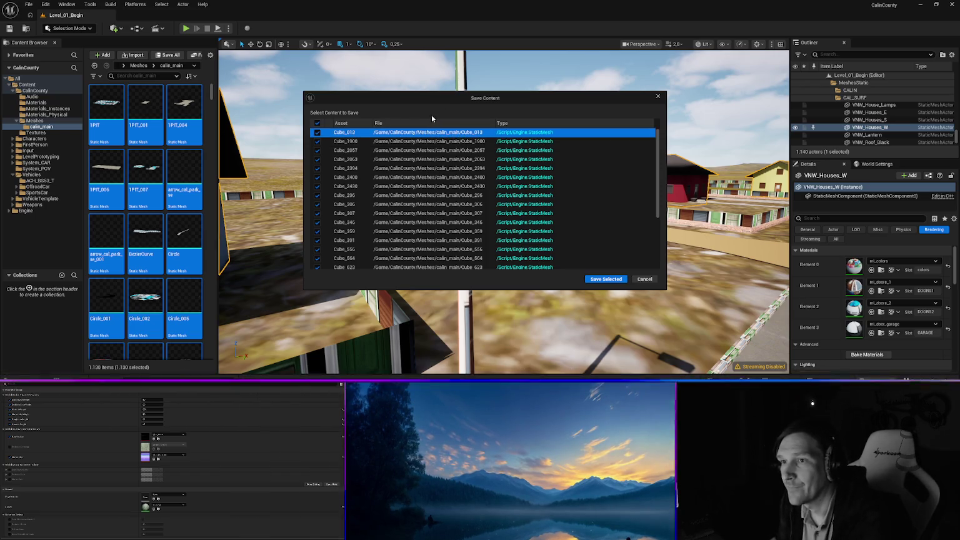
mouse_move(497, 99)
mouse_down()
mouse_move(540, 172)
mouse_move(634, 245)
mouse_move(356, 108)
mouse_move(429, 135)
mouse_move(484, 128)
mouse_up()
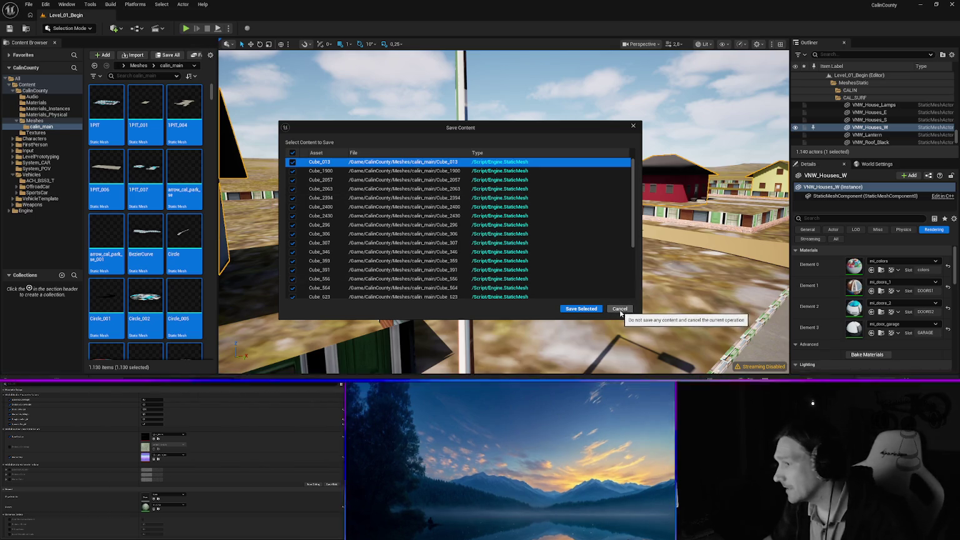
click(620, 308)
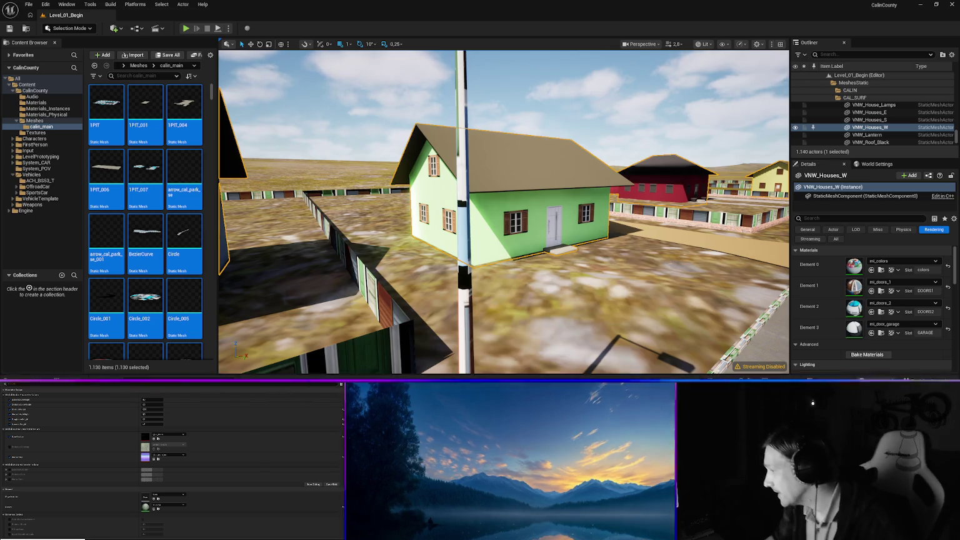
Give VNW_Seam_W's first slot mi_tar_seam, then select the SIGN_LEIDORF_E road sign.
click(503, 336)
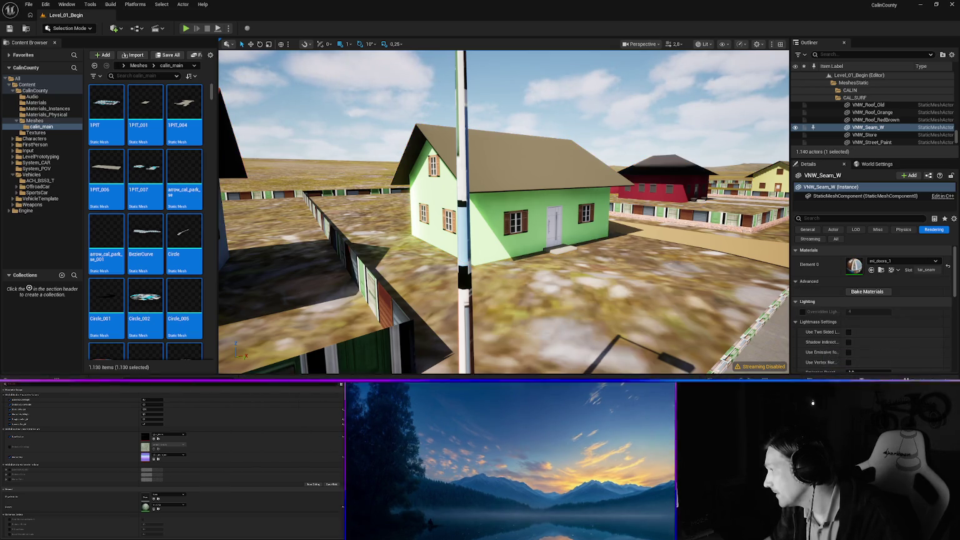
click(892, 263)
text(seam)
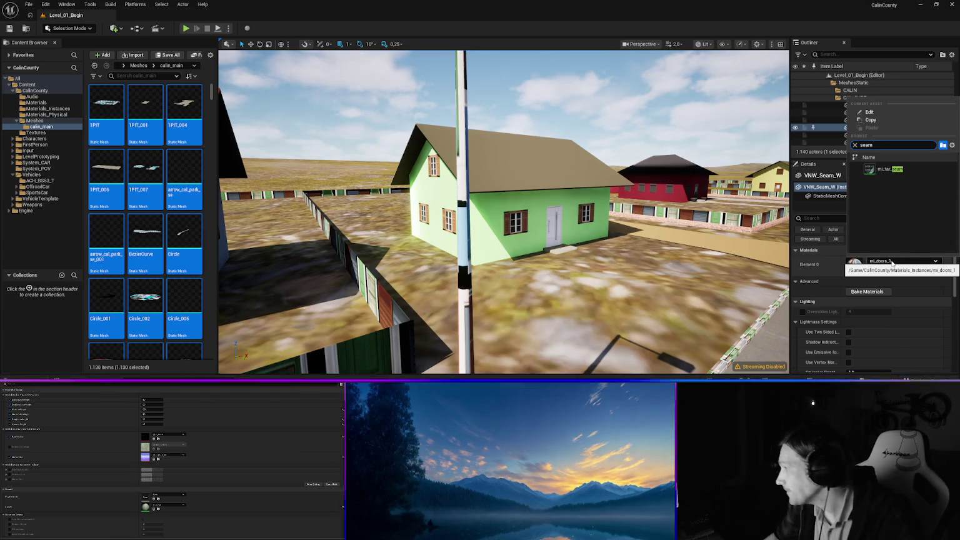
click(890, 170)
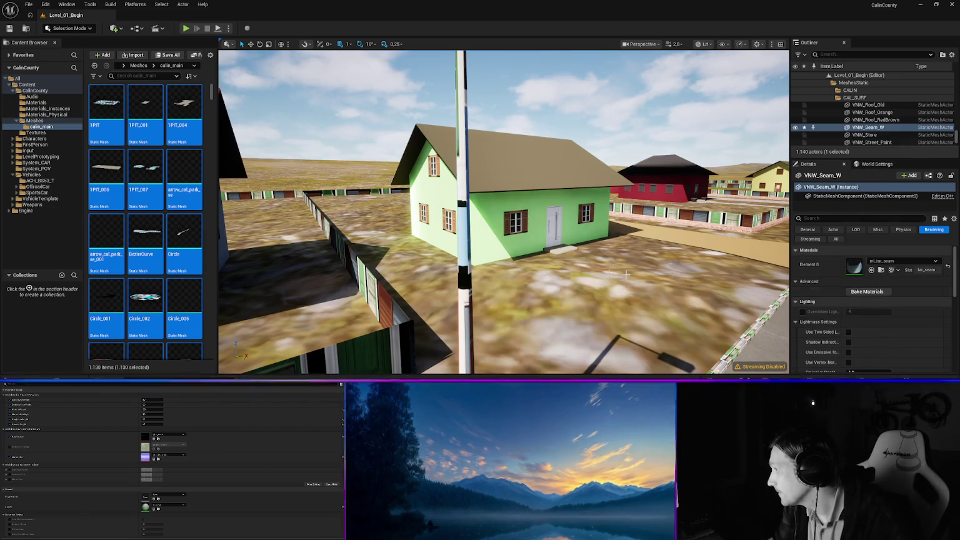
mouse_move(548, 265)
mouse_down()
mouse_move(509, 293)
mouse_move(531, 265)
mouse_move(519, 237)
mouse_move(519, 294)
mouse_move(534, 294)
mouse_move(535, 269)
mouse_move(534, 281)
mouse_up()
click(499, 204)
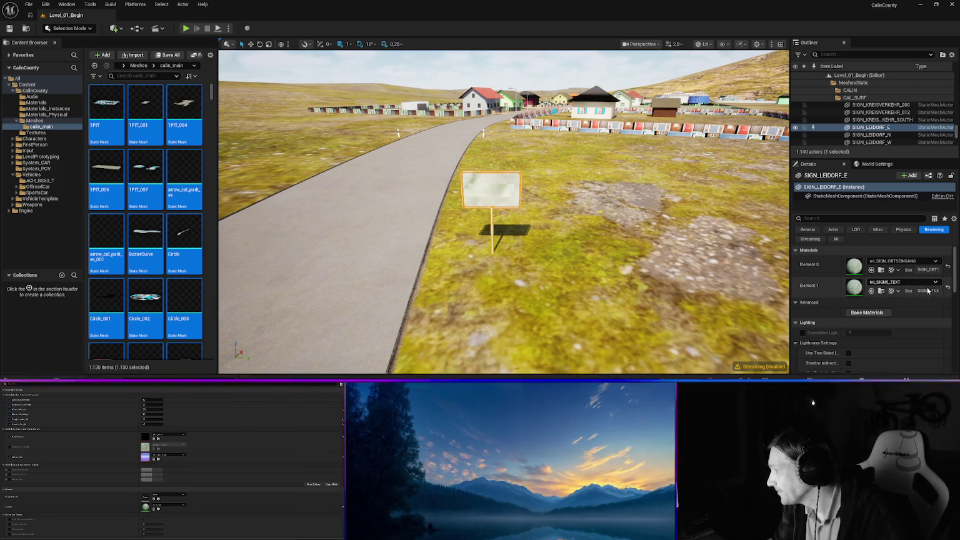
Give the fence 1WALL_VNW_H03_Fence the mi_fence_wood material.
mouse_move(575, 300)
mouse_down()
mouse_move(538, 269)
mouse_move(559, 253)
mouse_move(532, 256)
mouse_up()
key(w)
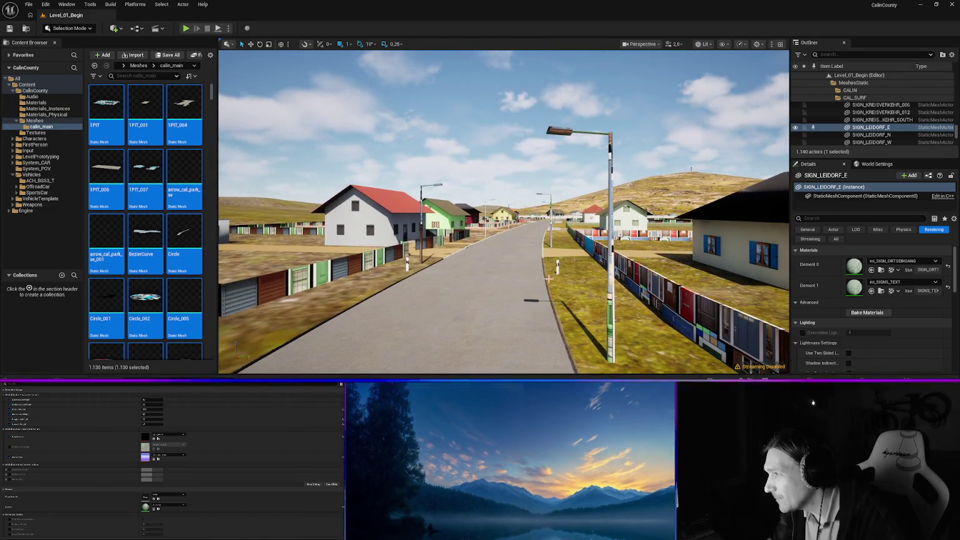
mouse_move(407, 261)
mouse_down()
mouse_move(381, 259)
mouse_move(411, 257)
mouse_up()
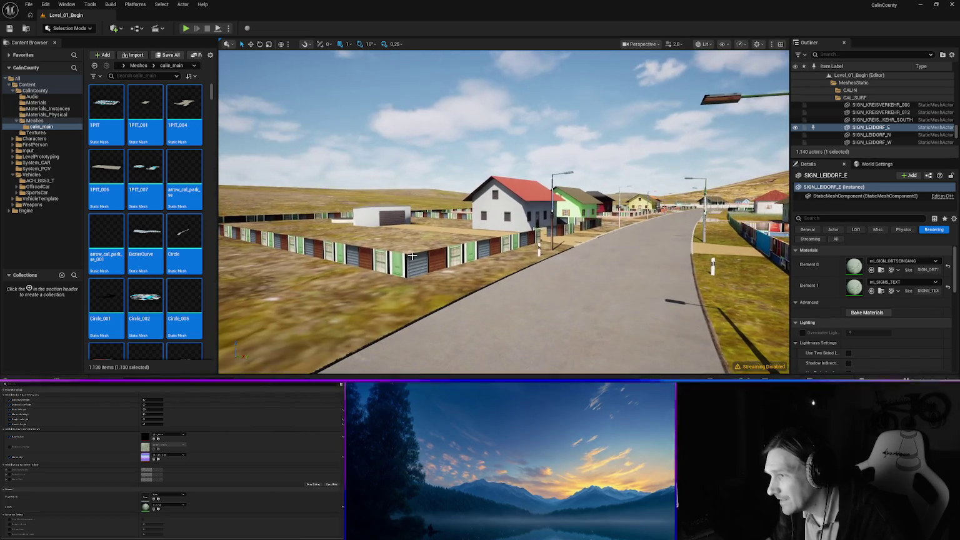
click(432, 256)
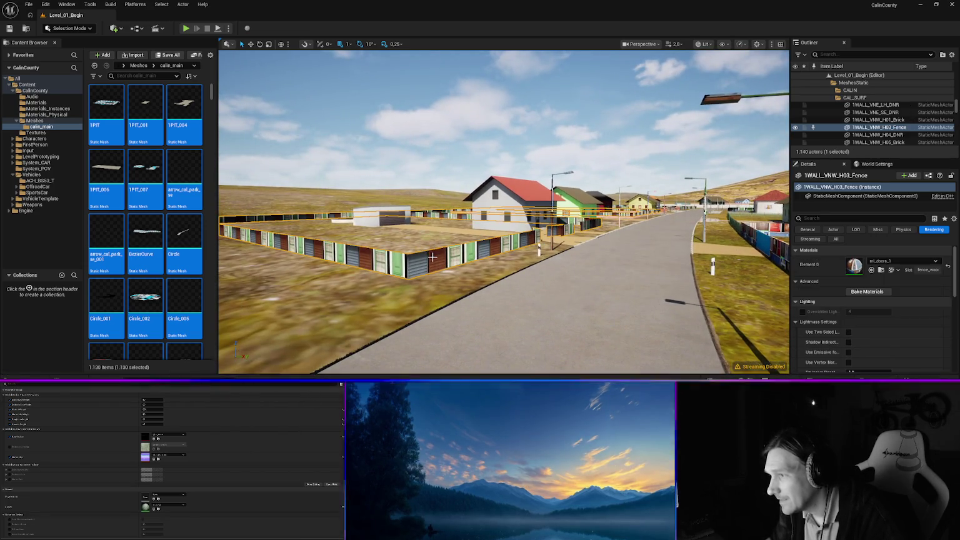
click(898, 264)
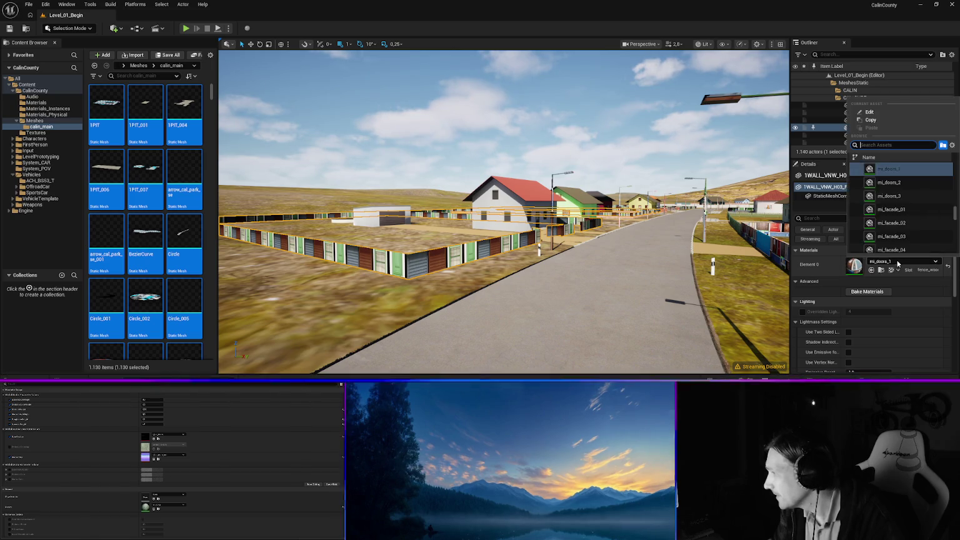
text(fe)
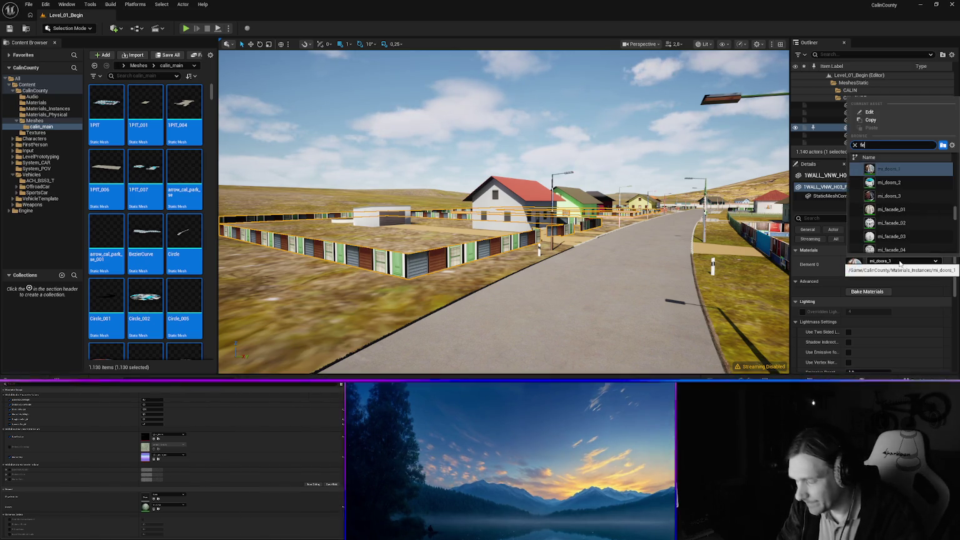
key(Down)
key(Down)
key(Down)
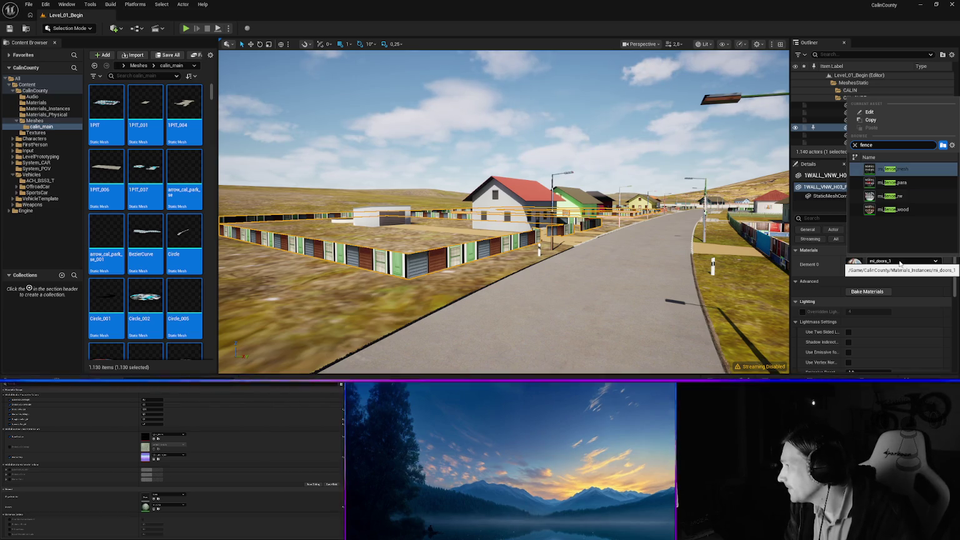
key(Return)
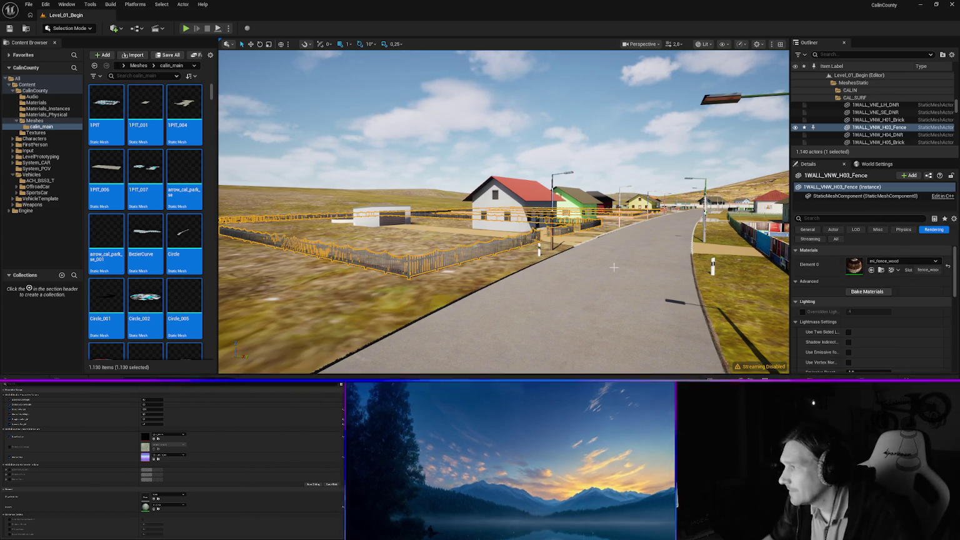
Check the brick wall 1WALL_VNW_H01_Brick's material choices, then fly over it toward the village.
mouse_move(554, 287)
mouse_down()
mouse_move(600, 284)
mouse_move(554, 287)
mouse_up()
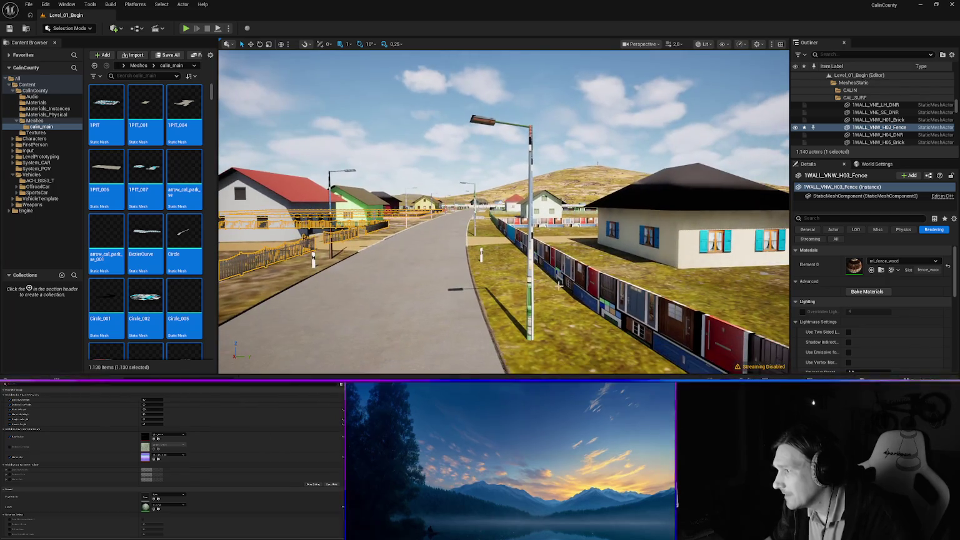
click(593, 296)
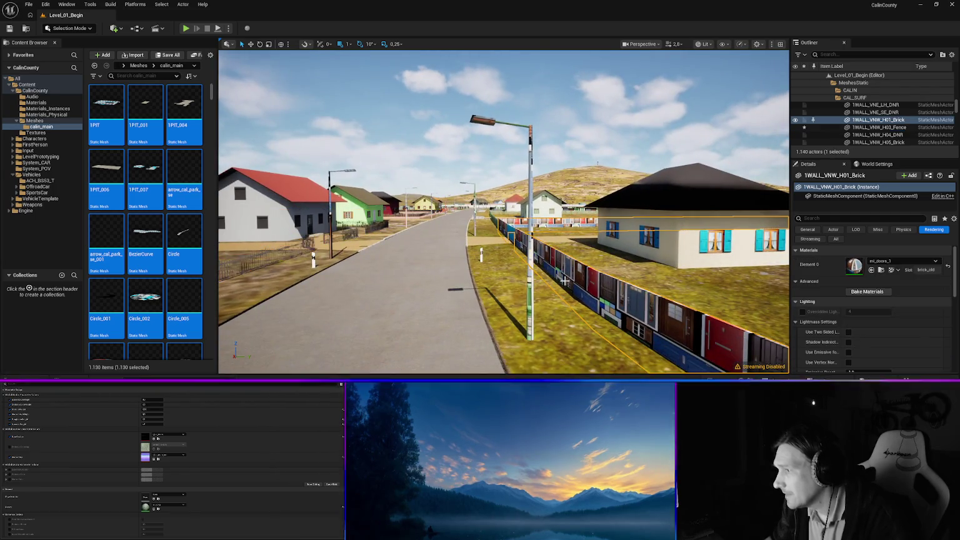
click(895, 261)
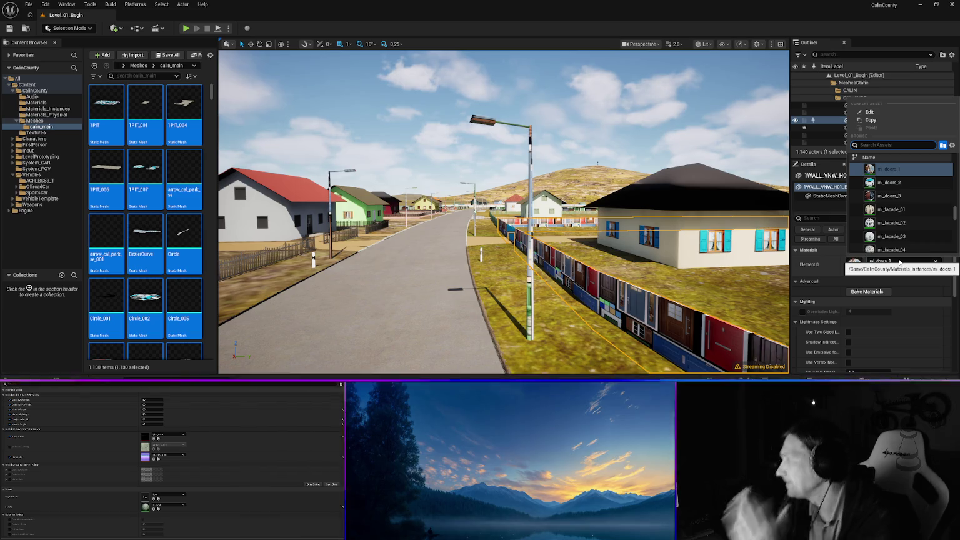
drag(500, 250, 562, 187)
mouse_move(504, 212)
mouse_down()
mouse_move(431, 162)
mouse_move(456, 138)
mouse_move(475, 163)
mouse_move(481, 156)
mouse_up()
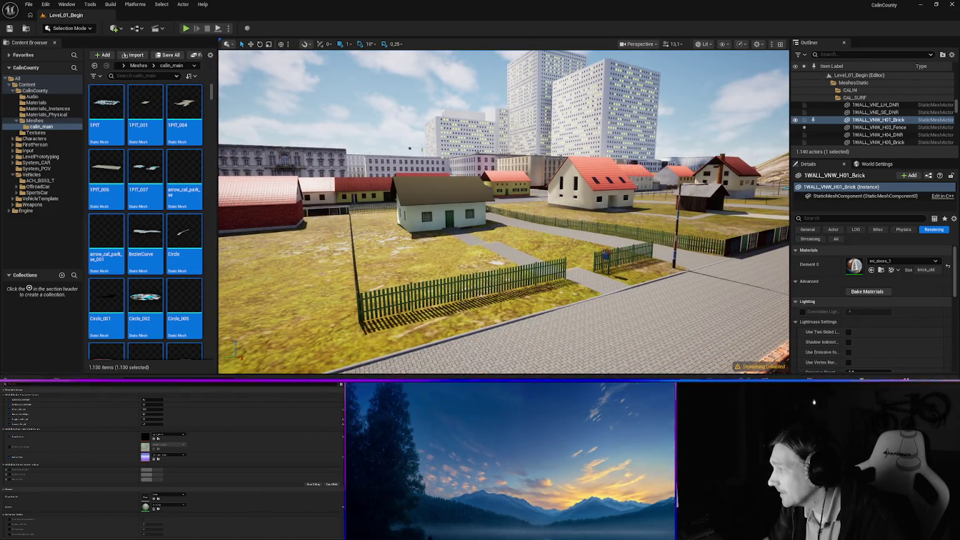
key(w)
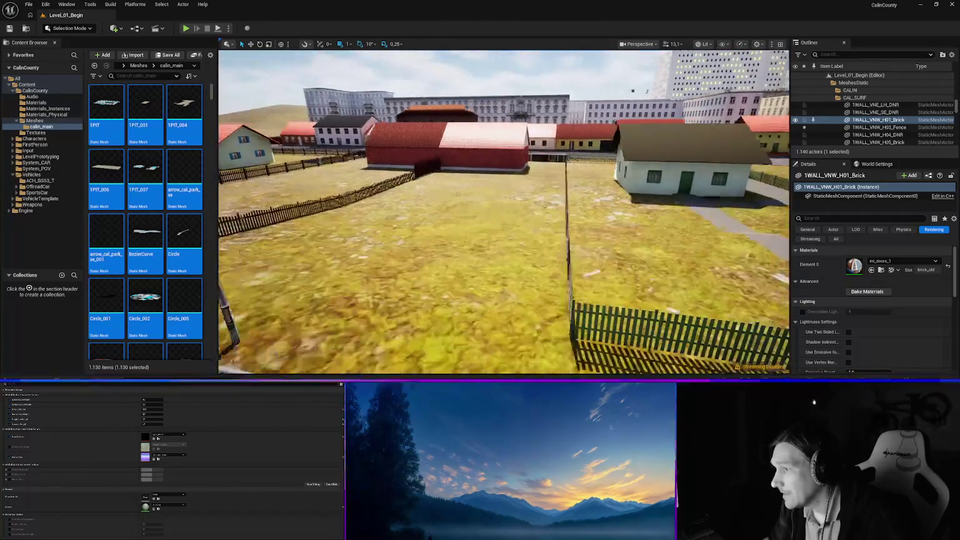
key(w)
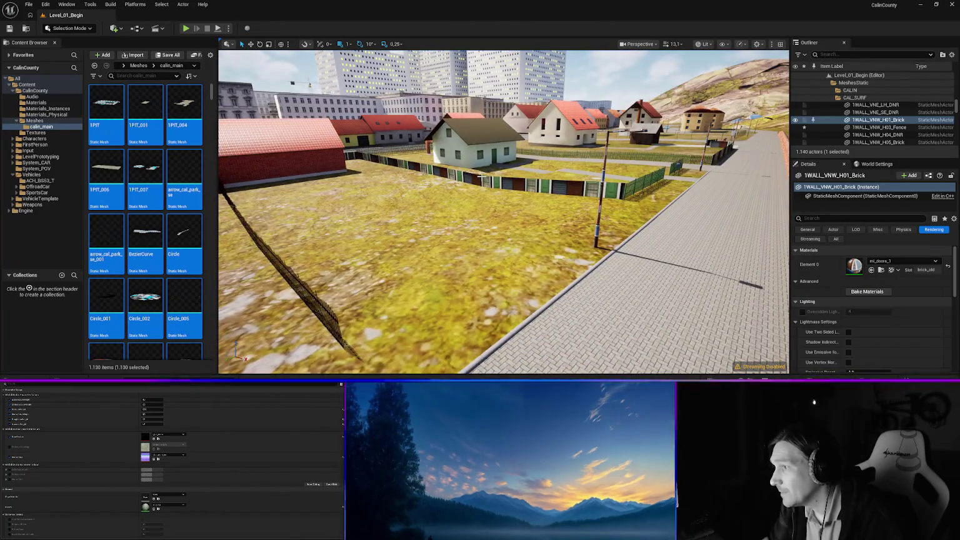
Apply mi_fence_wood to the wooden fence by the road.
click(481, 179)
click(902, 261)
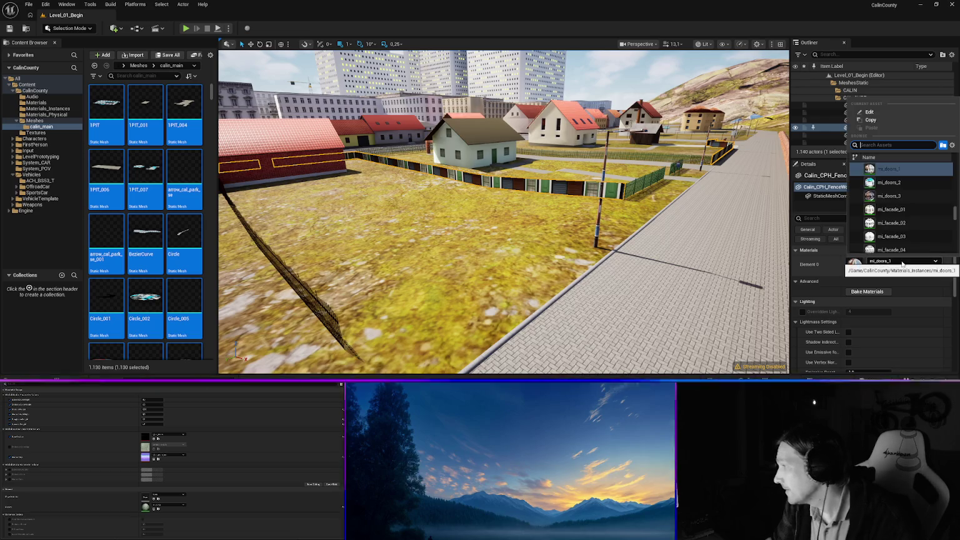
text(wood)
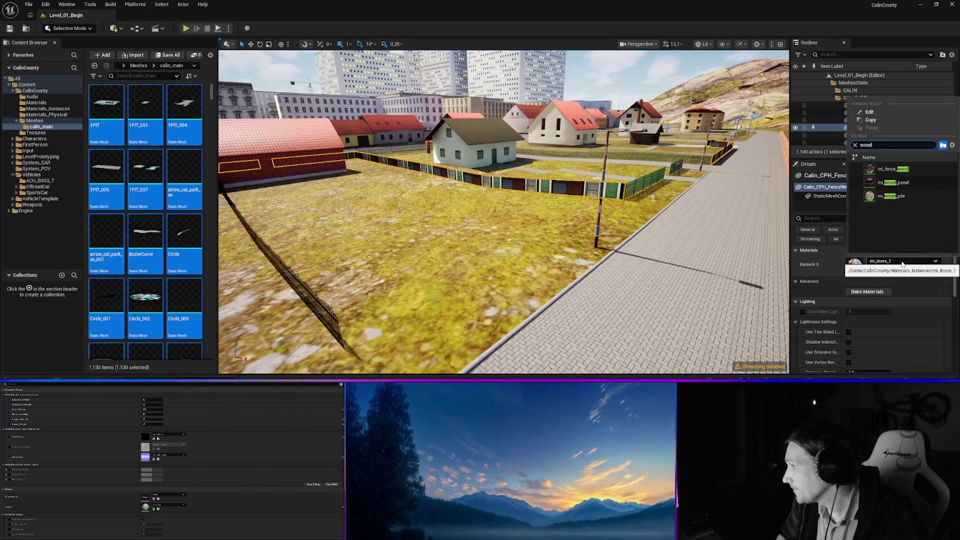
key(Down)
key(Down)
key(Up)
key(Return)
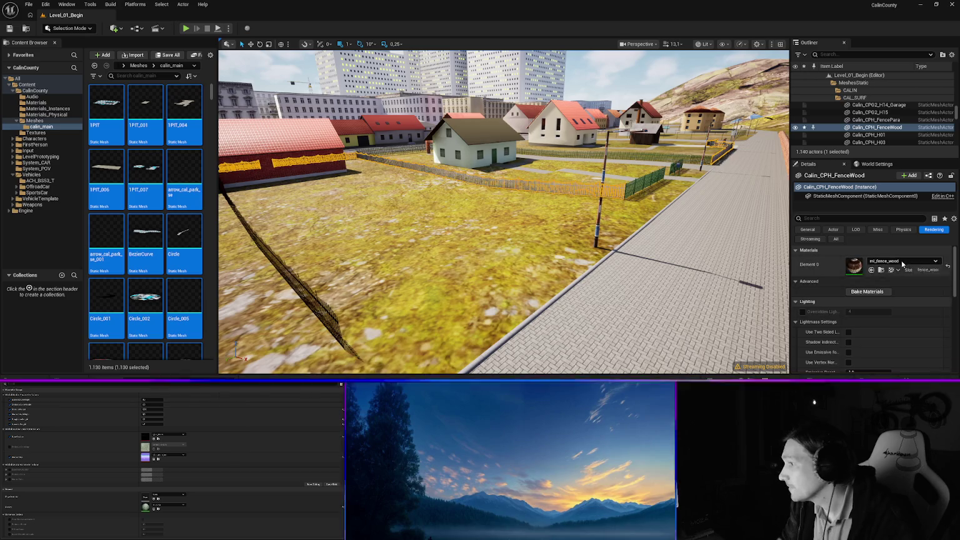
mouse_move(547, 235)
mouse_down()
mouse_move(500, 240)
mouse_move(518, 250)
mouse_move(638, 226)
mouse_up()
Give lake house 02's wall the mi_brick_grey material.
click(688, 141)
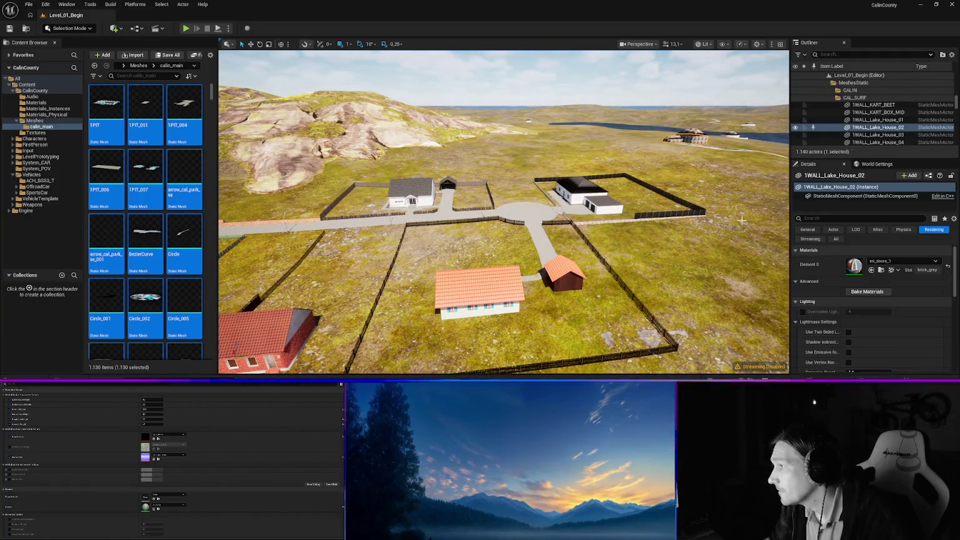
click(898, 262)
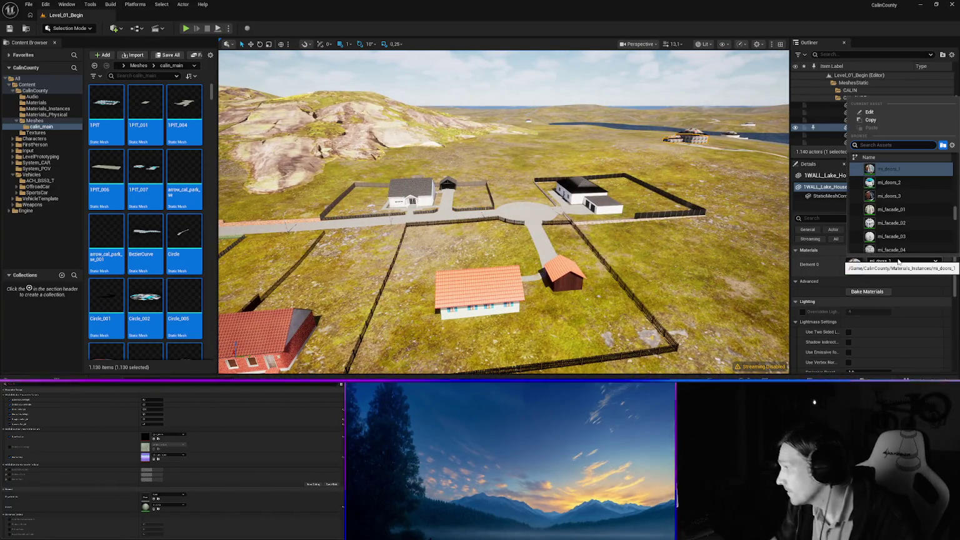
text(brick)
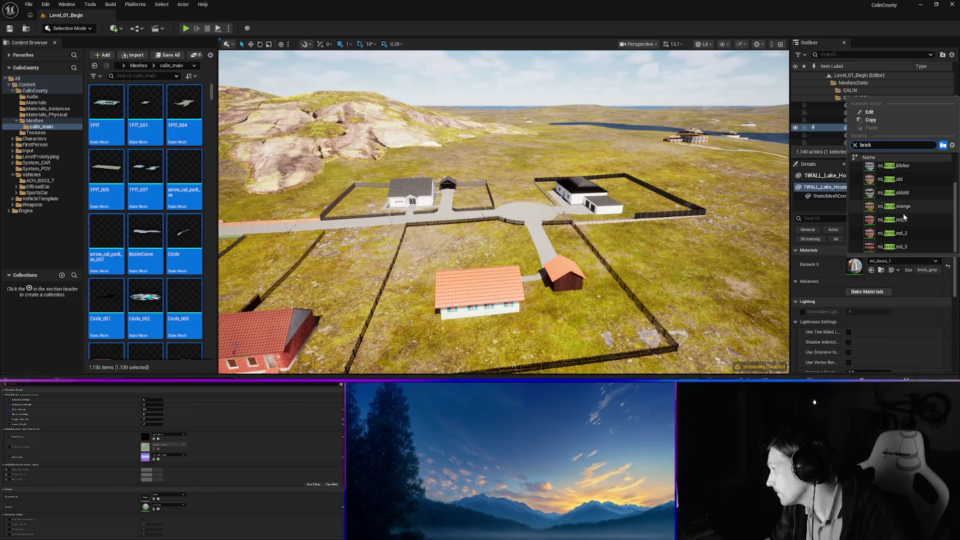
scroll(909, 215, up, 1)
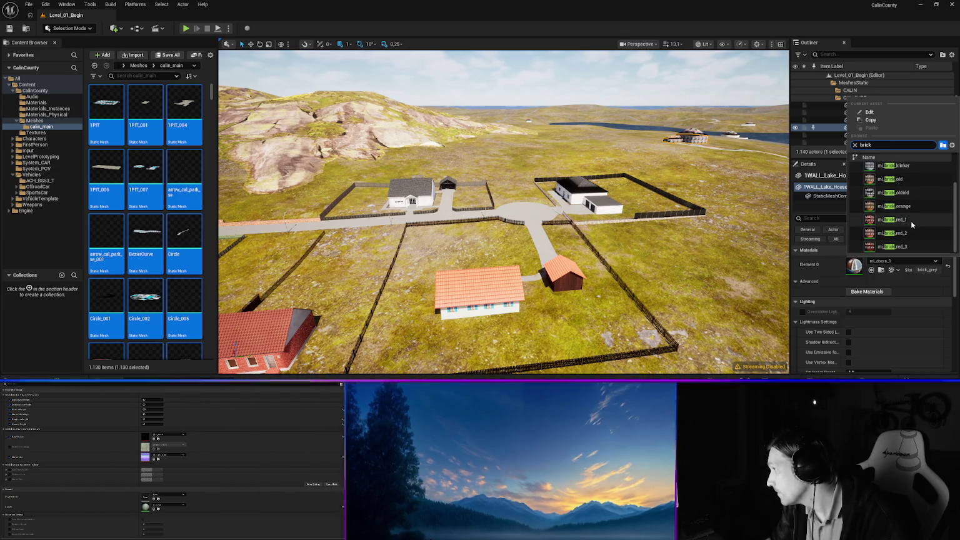
scroll(908, 207, up, 1)
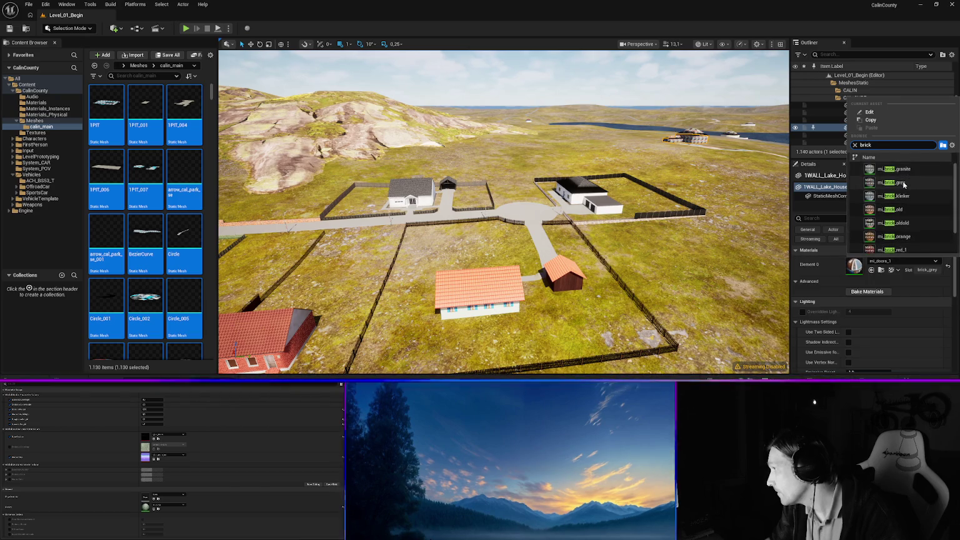
click(886, 184)
Assign mi_roof_black to Lake_House_02_Roof and mi_roof_orange to Lake_House_03_Roof.
key(ctrl+z)
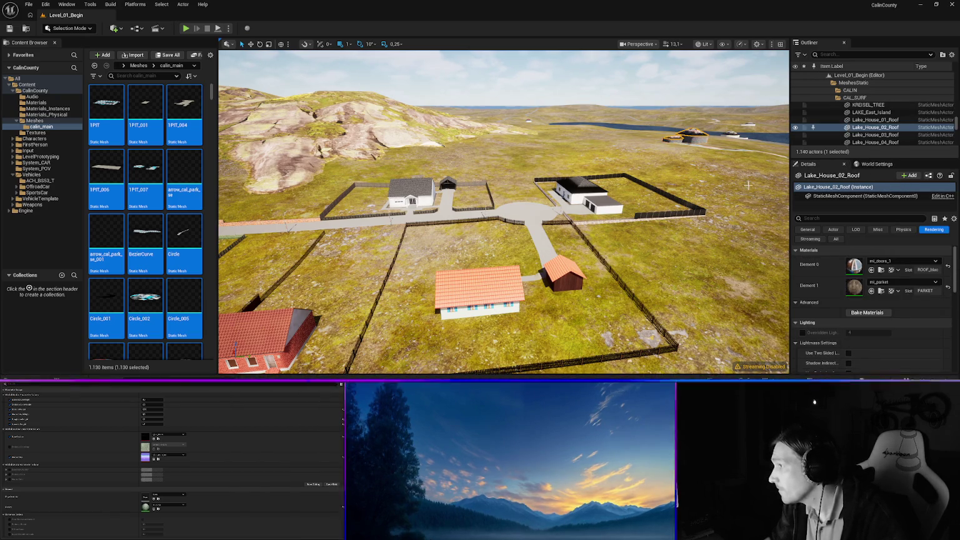
click(896, 261)
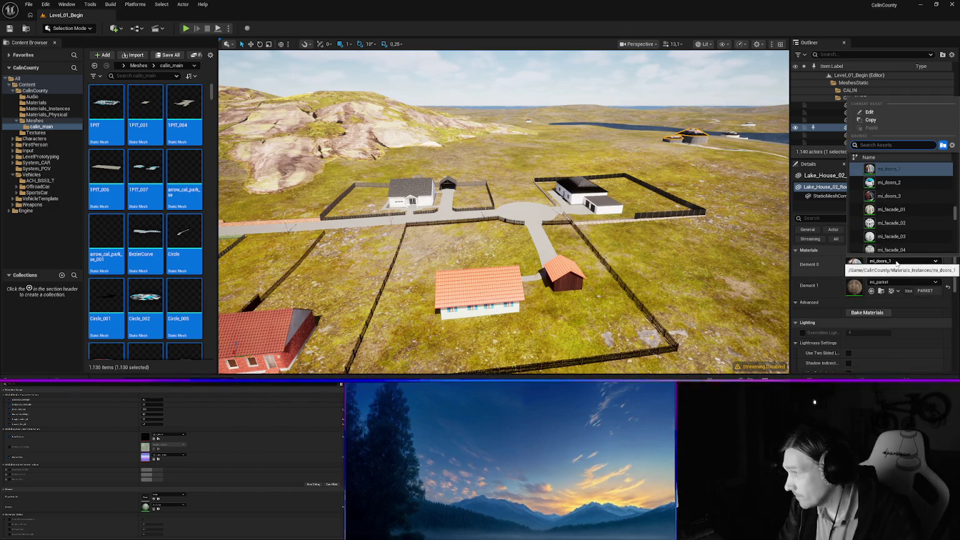
text(roof)
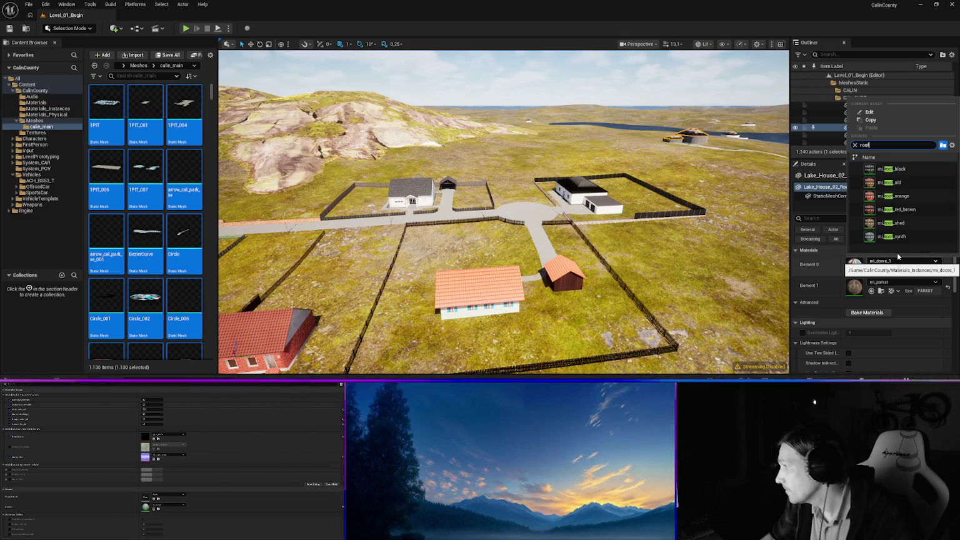
click(896, 170)
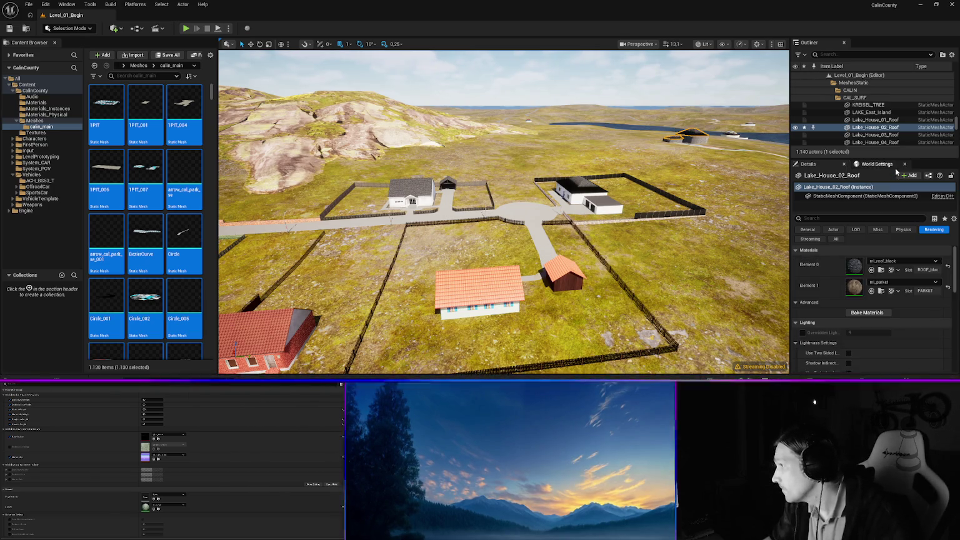
click(730, 133)
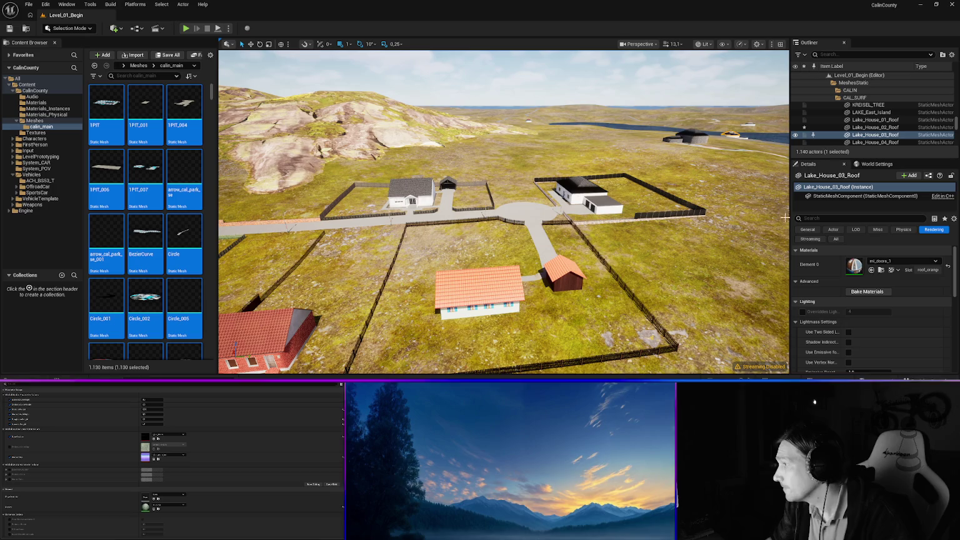
click(907, 262)
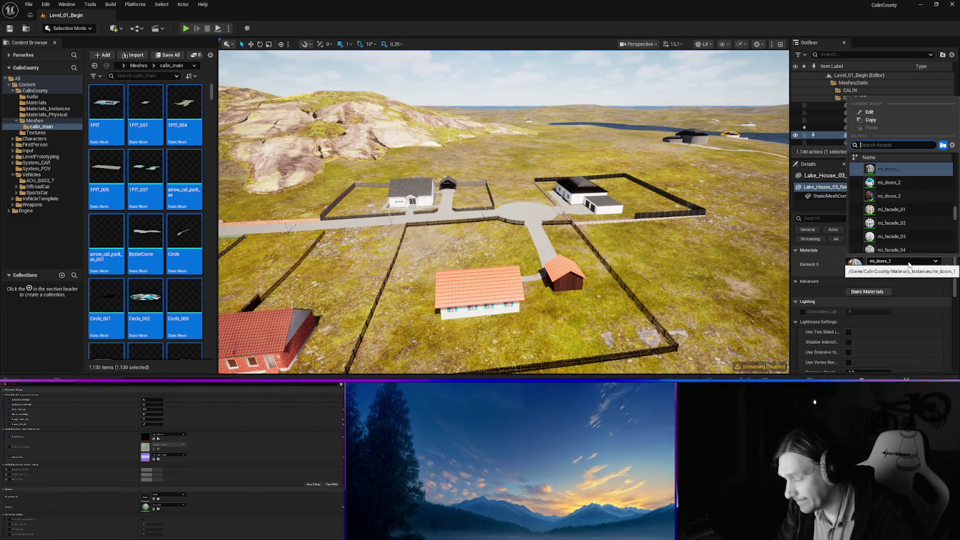
text(roof)
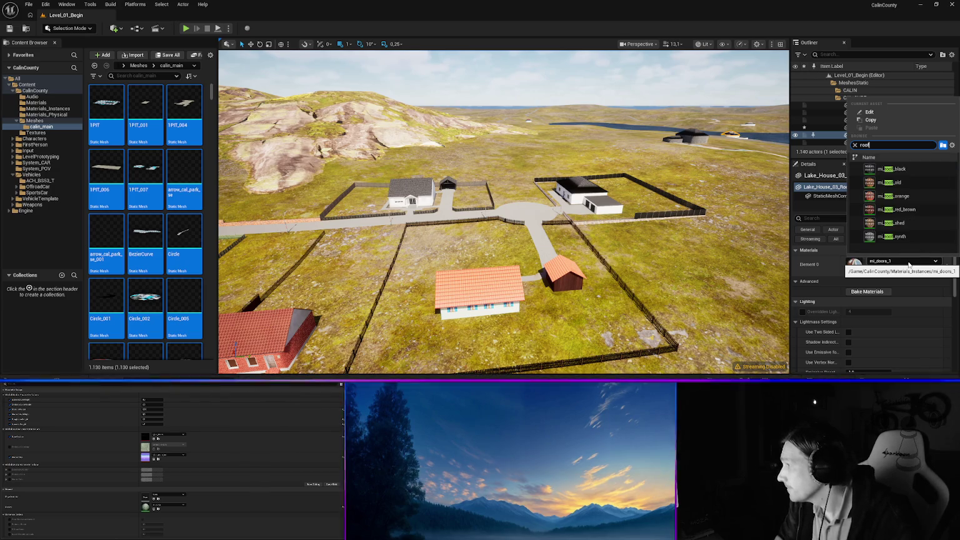
key(Down)
key(Down)
key(Down)
key(Return)
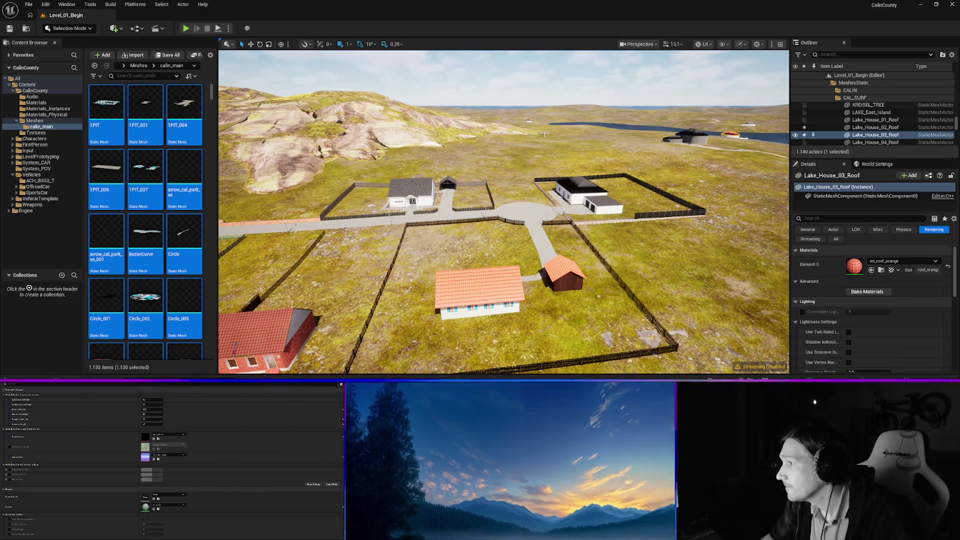
Assign mi_roof_black to Lake_House_05_Roof and mi_roof_orange to Lake_House_01_Roof.
key(Down)
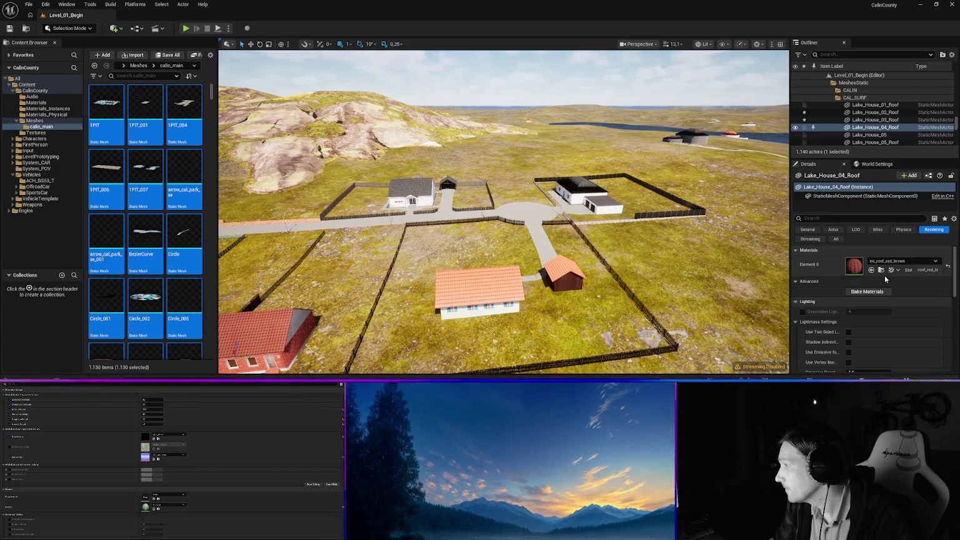
key(Down)
key(Down)
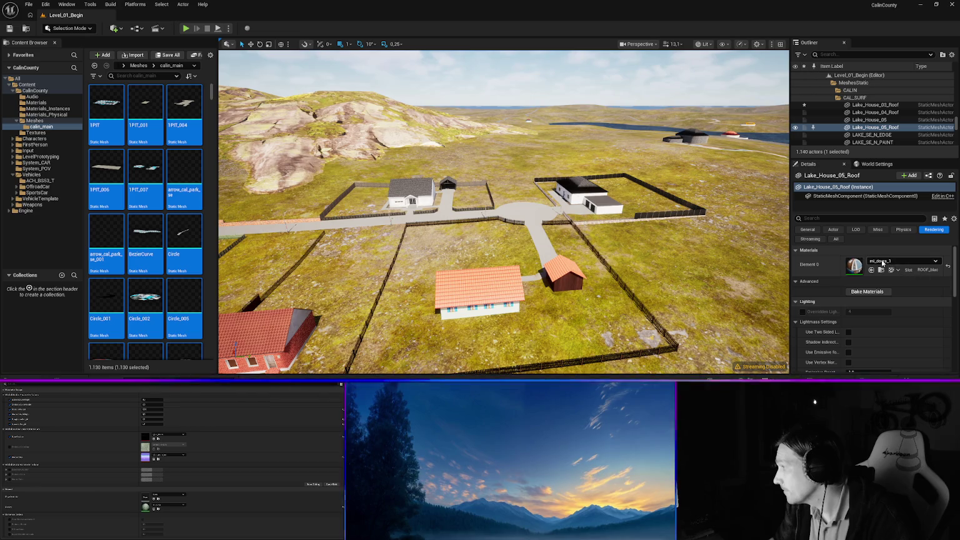
click(898, 264)
text(roof)
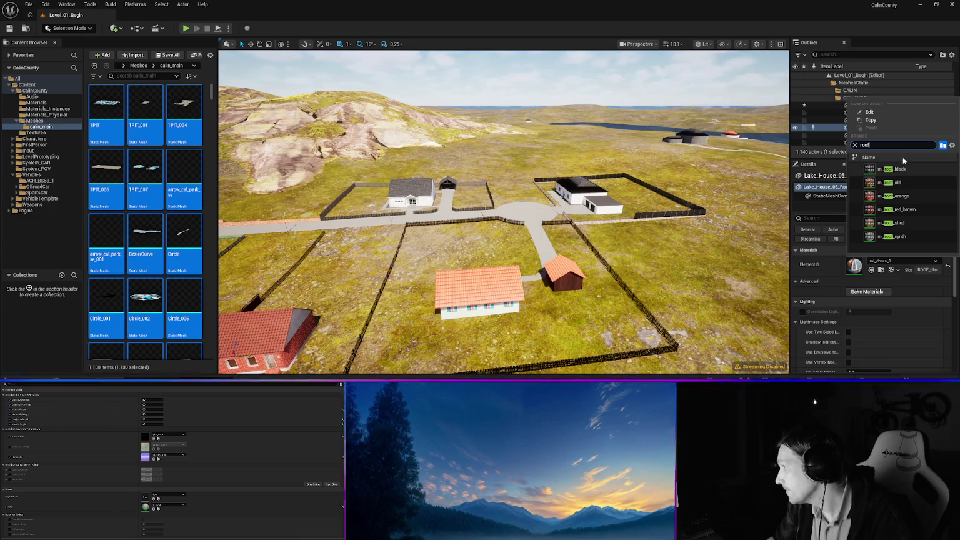
click(893, 169)
mouse_move(616, 183)
mouse_down()
mouse_move(625, 100)
mouse_move(529, 152)
mouse_up()
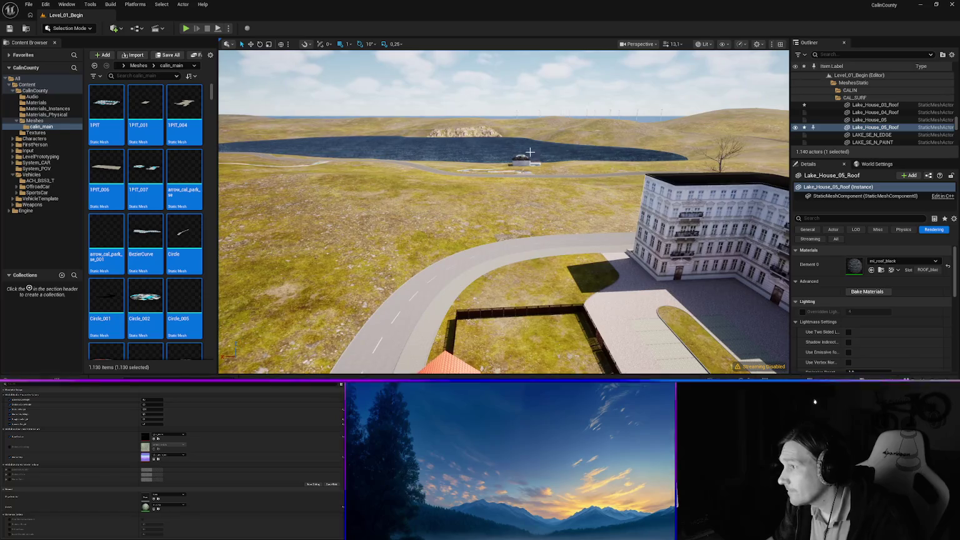
click(521, 156)
click(894, 261)
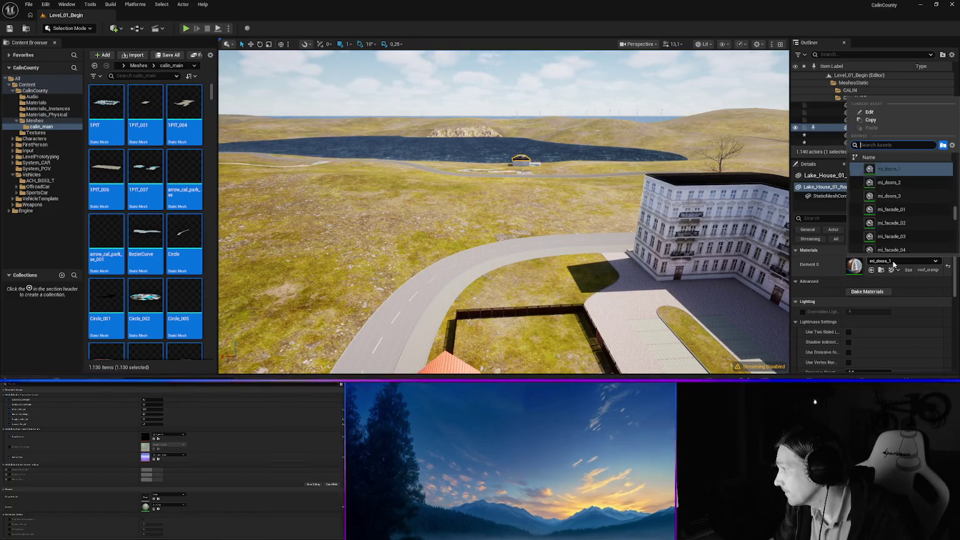
text(roof)
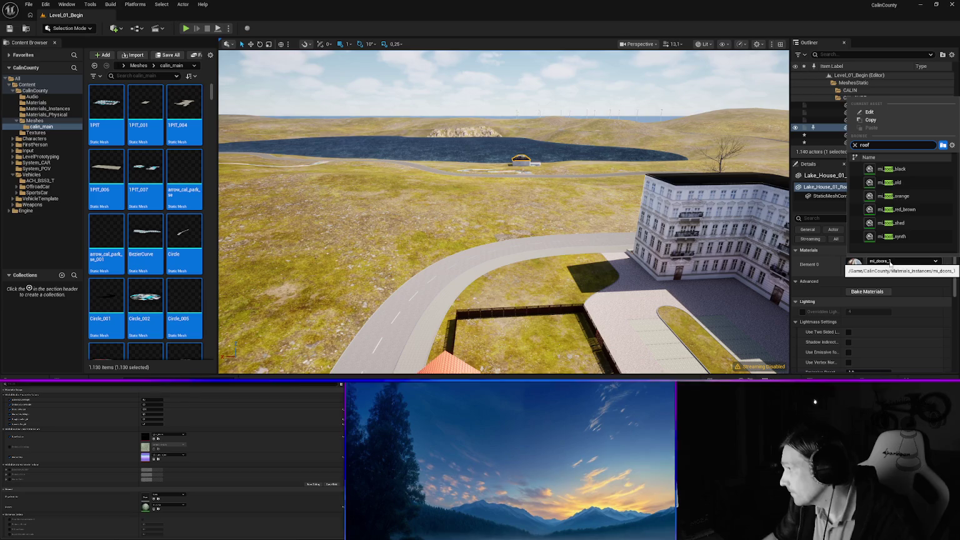
click(908, 199)
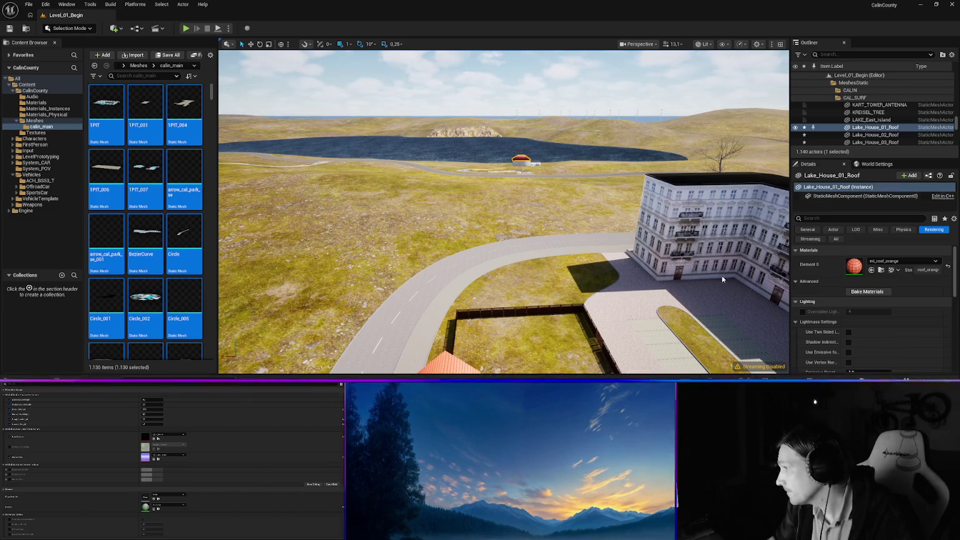
Fly to the brick pergola and give the fence by house H07 mi_wood_panel.
key(f)
key(w)
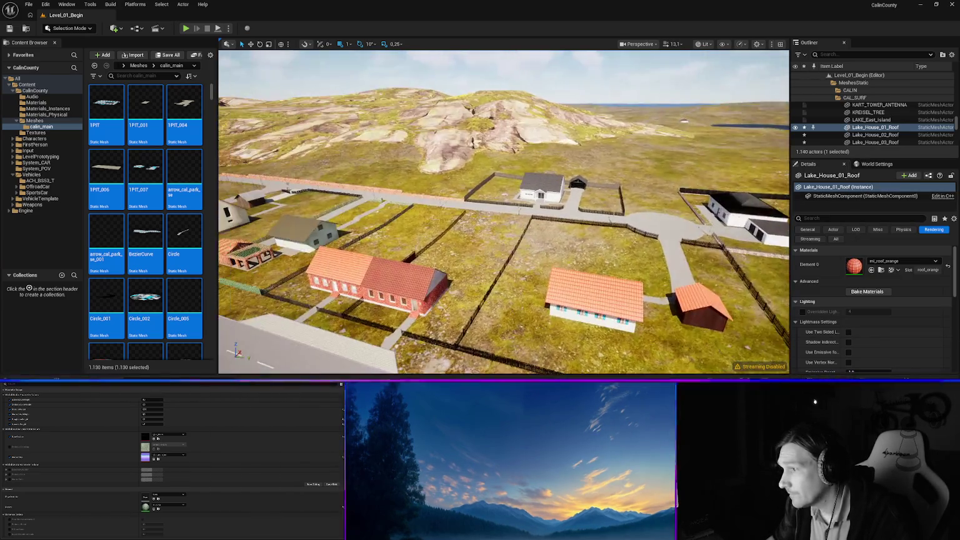
key(w)
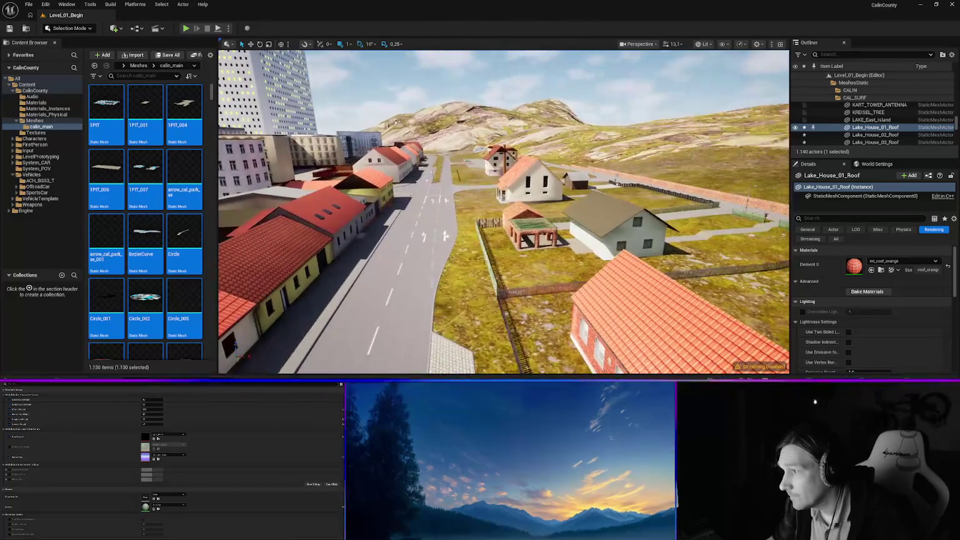
click(485, 237)
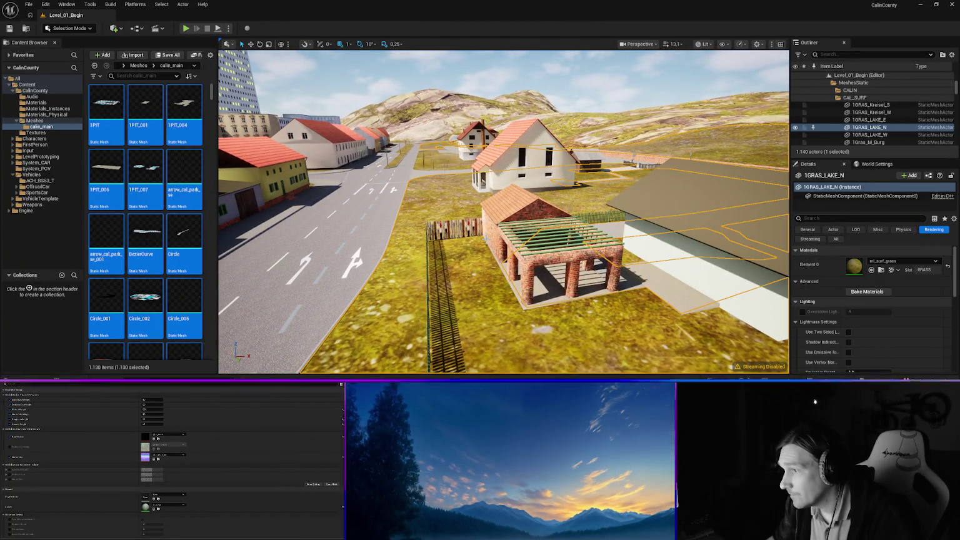
click(448, 229)
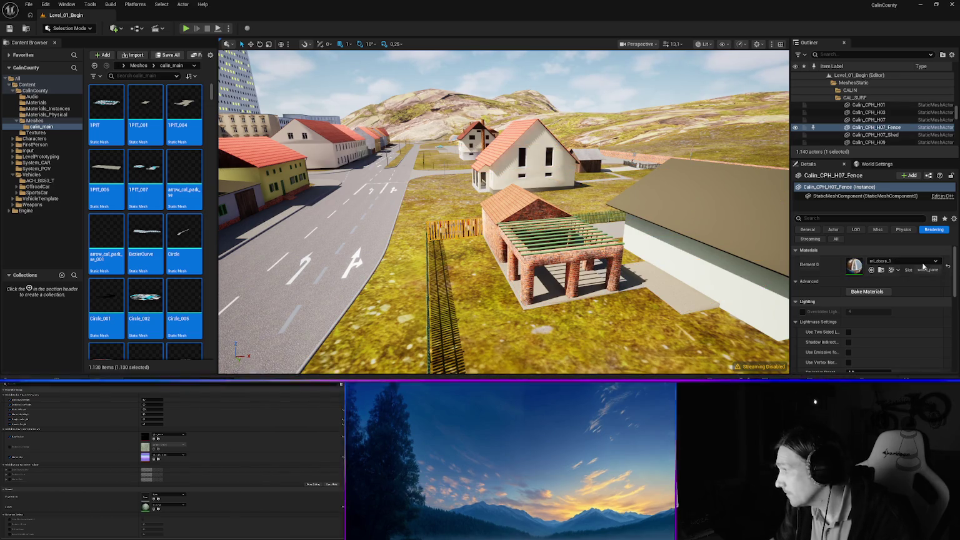
click(892, 261)
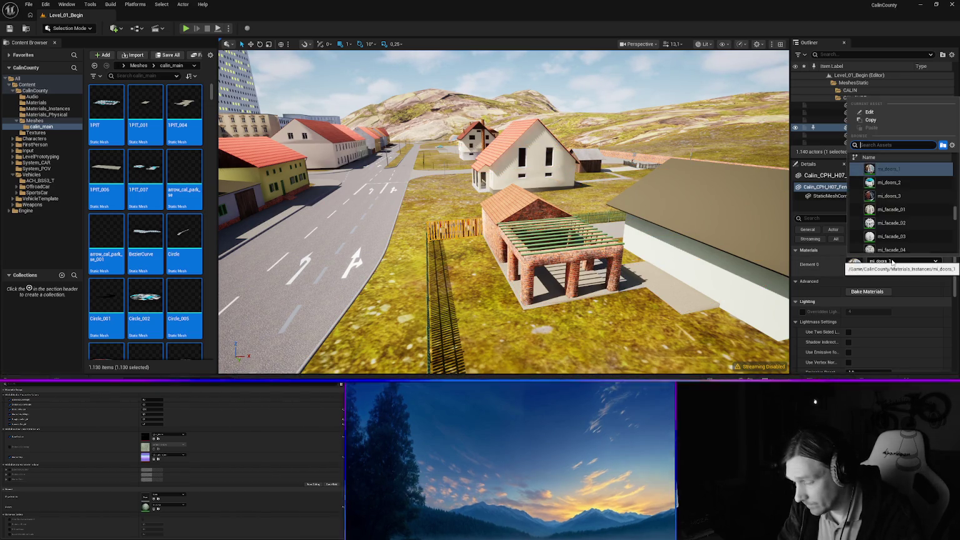
text(wood)
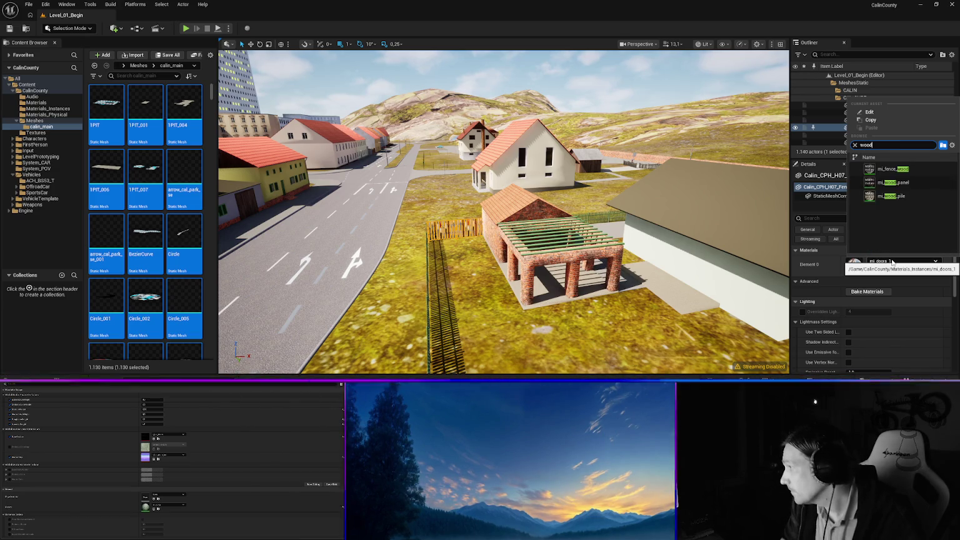
key(Return)
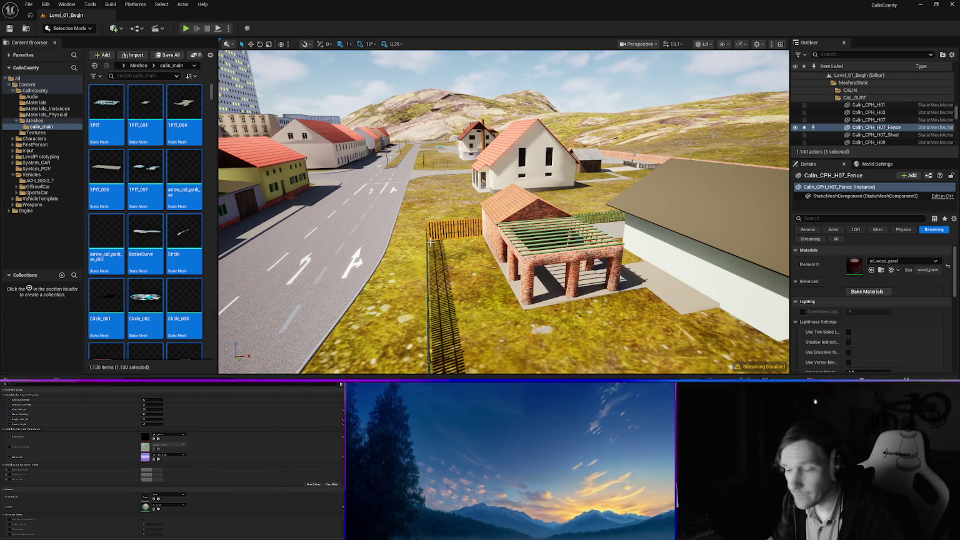
Fly over the fields and road to the rocky hill and select rock 1MOUNTAIN_M_ROCK_032.
key(w)
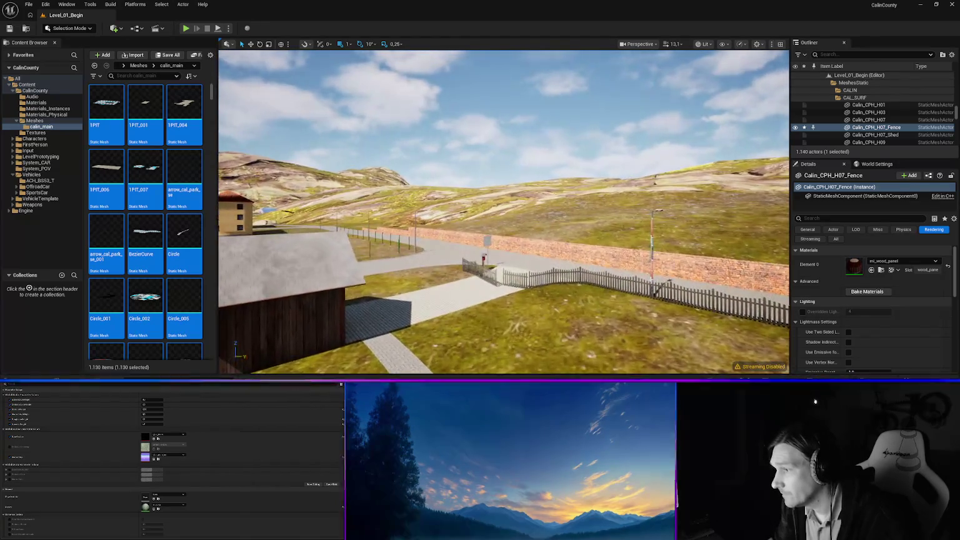
key(w)
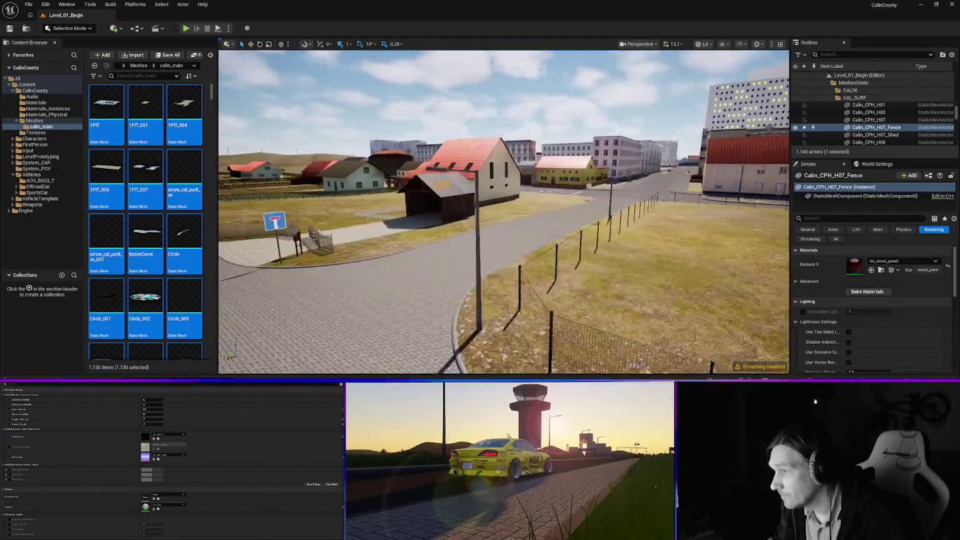
key(w)
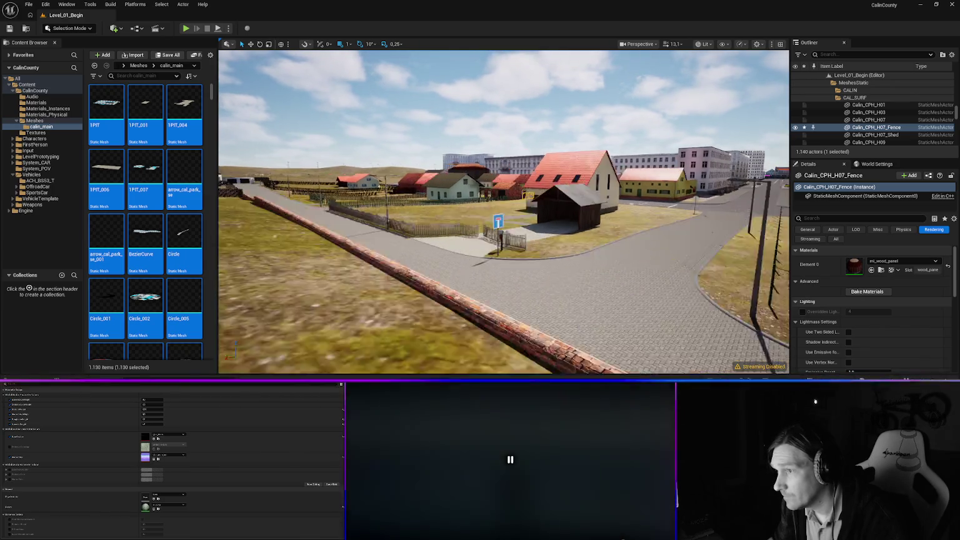
key(w)
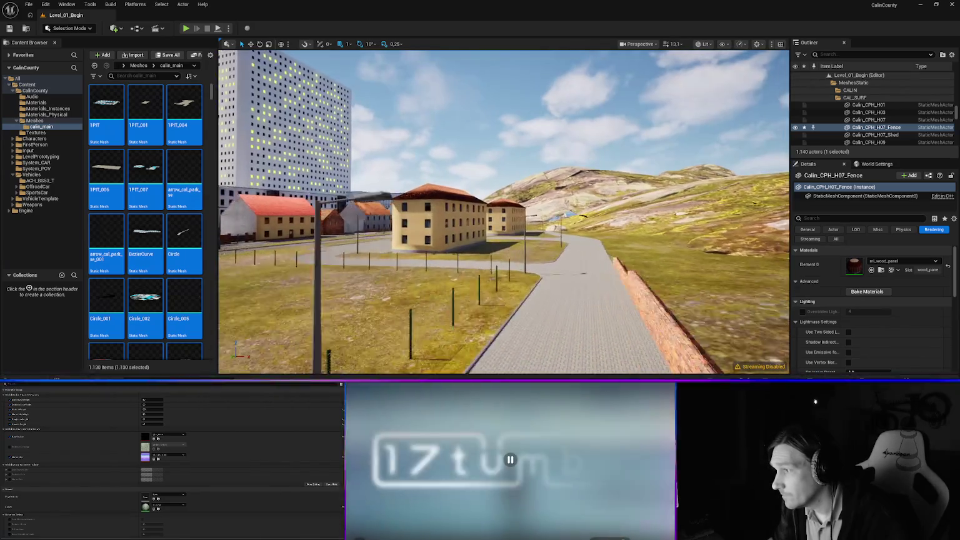
key(w)
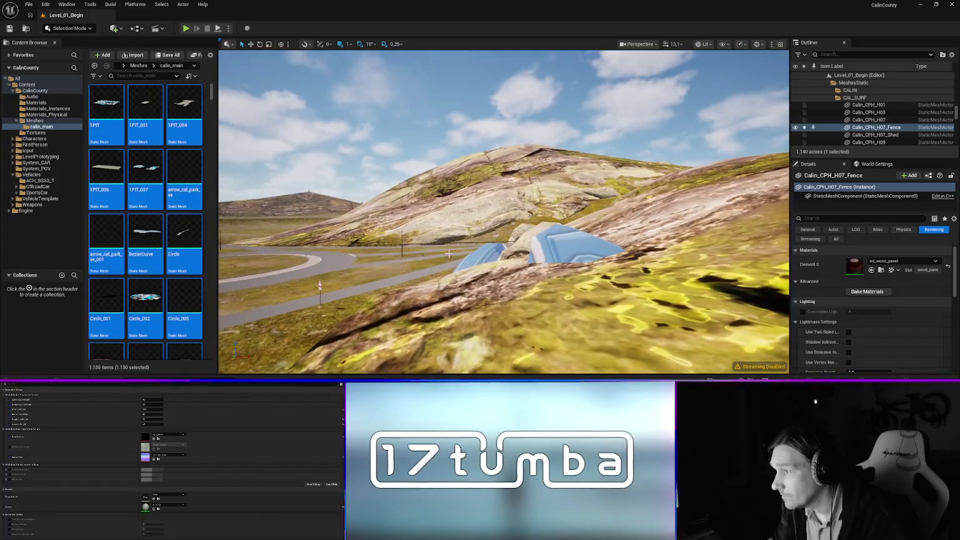
click(563, 250)
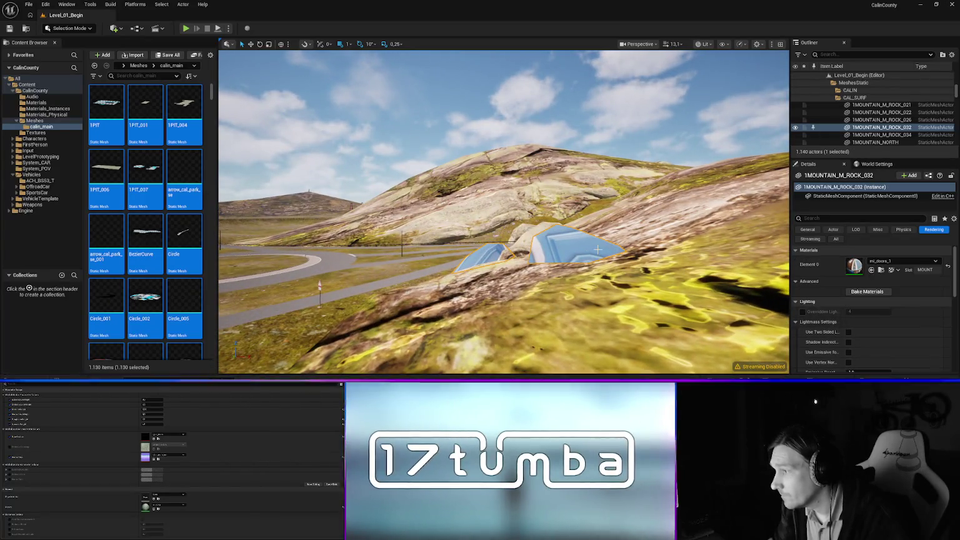
Apply mi_terrain_mount to rock 1MOUNTAIN_M_ROCK_032, then select the street lamp and railings.
click(901, 262)
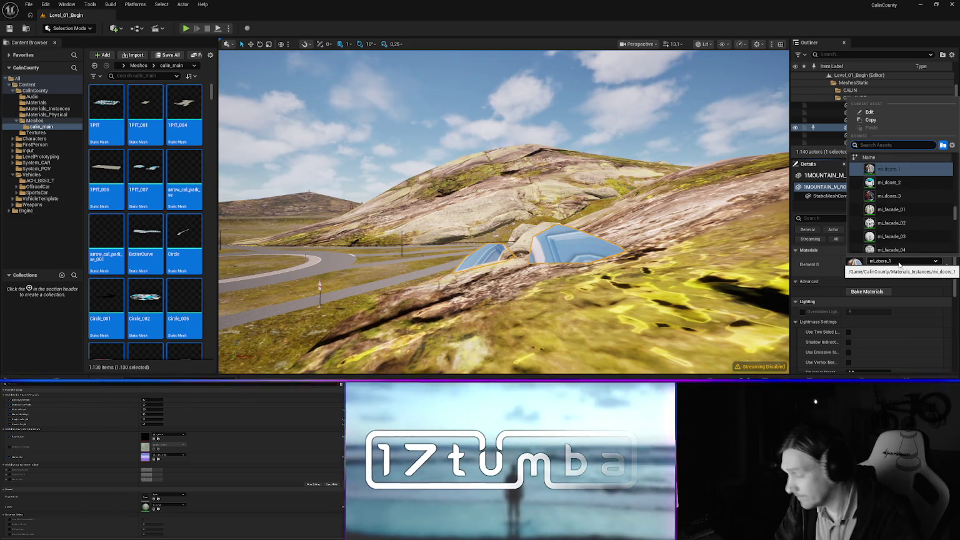
text(mimoun)
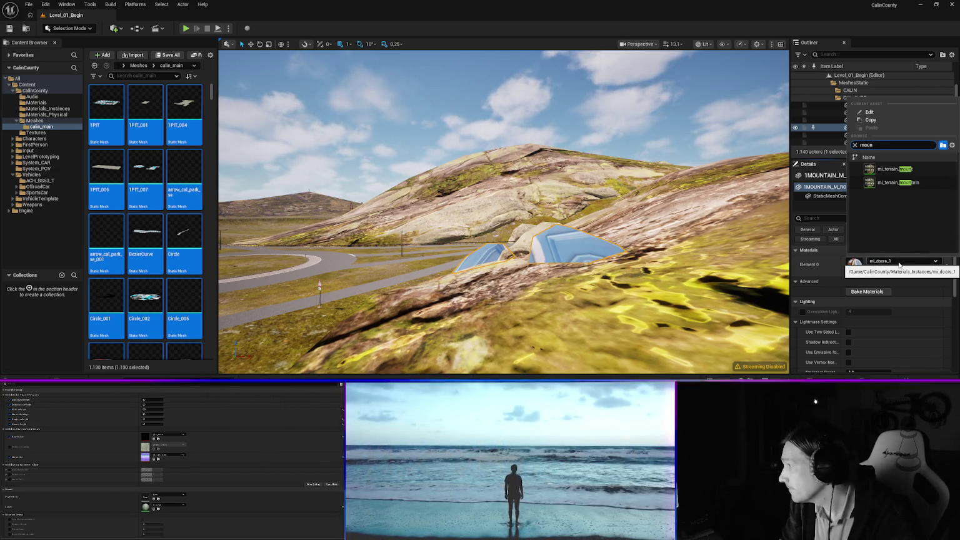
click(894, 169)
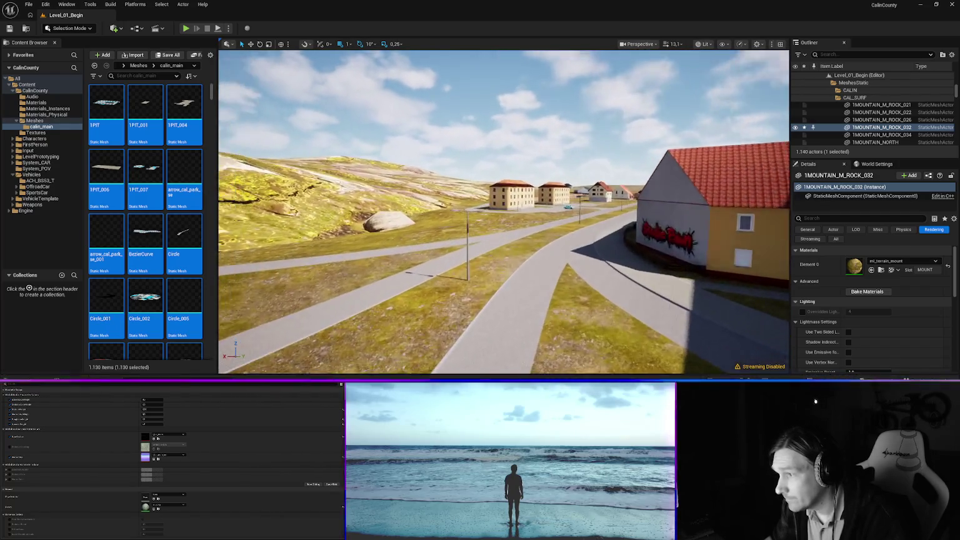
click(441, 282)
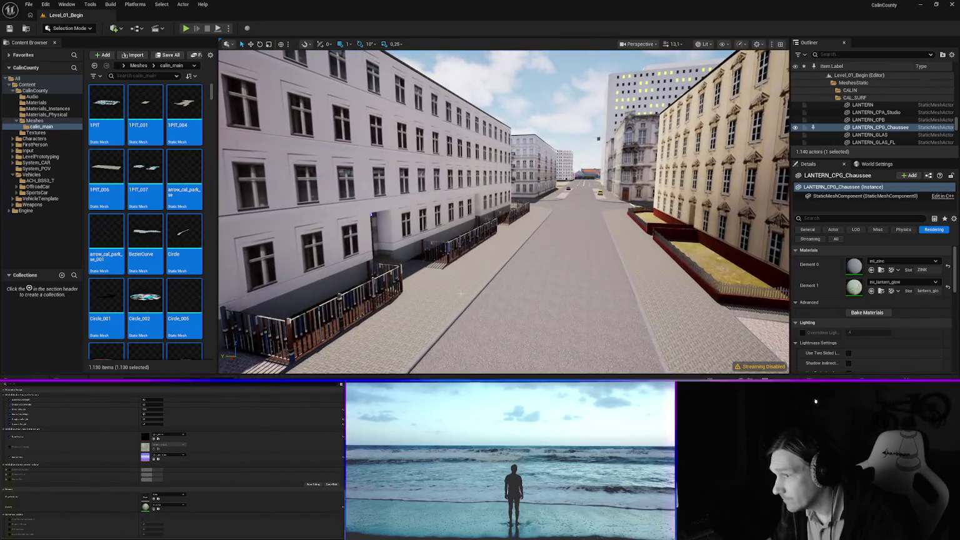
click(325, 312)
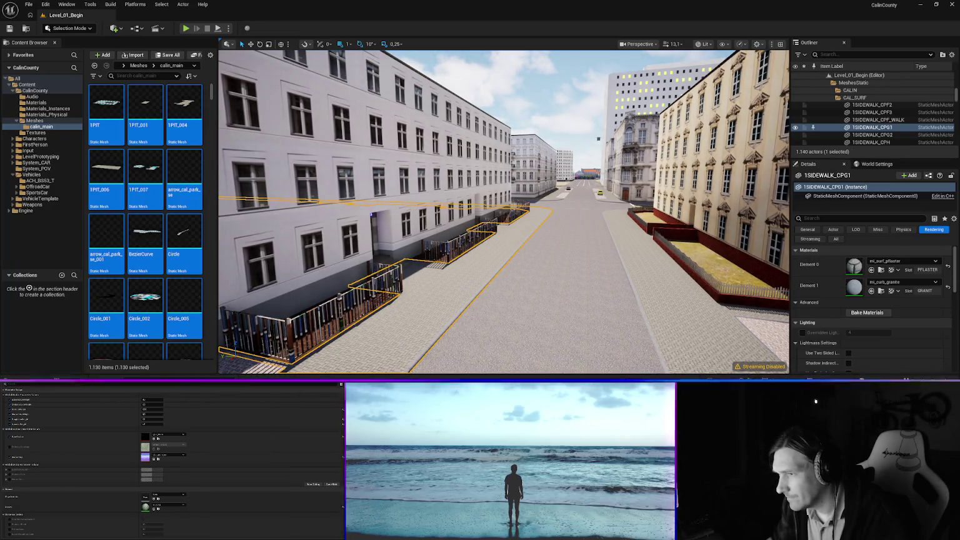
Apply mi_zinc to the H03 street fence.
click(902, 261)
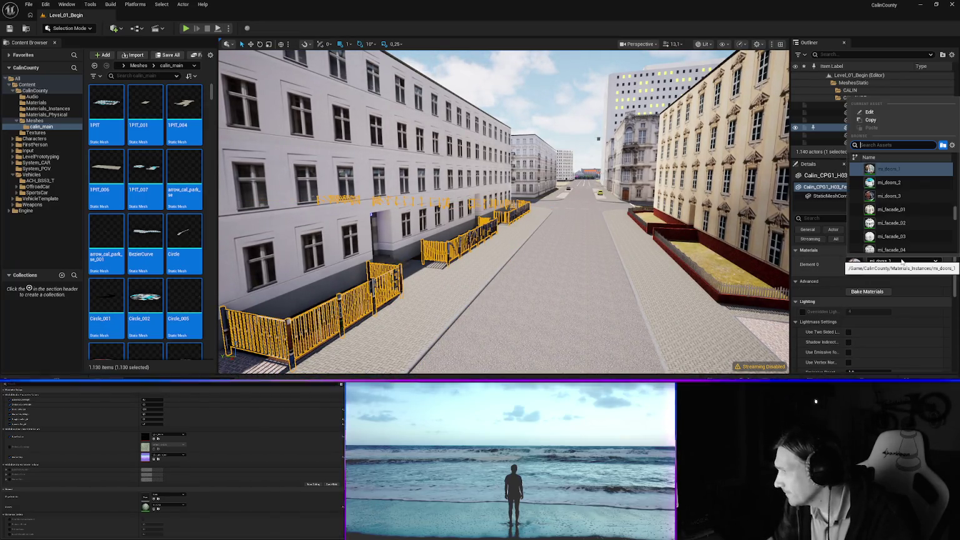
text(zink)
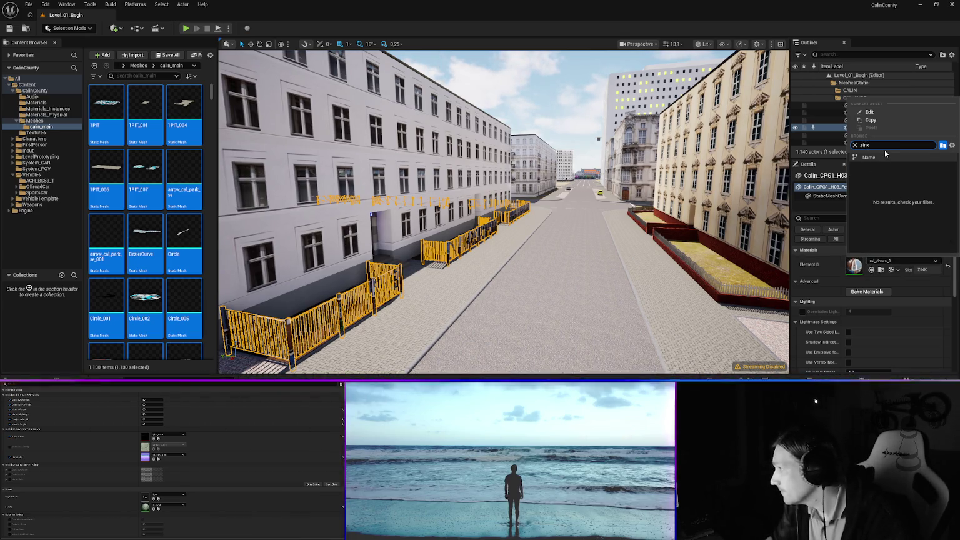
key(BackSpace)
text(c)
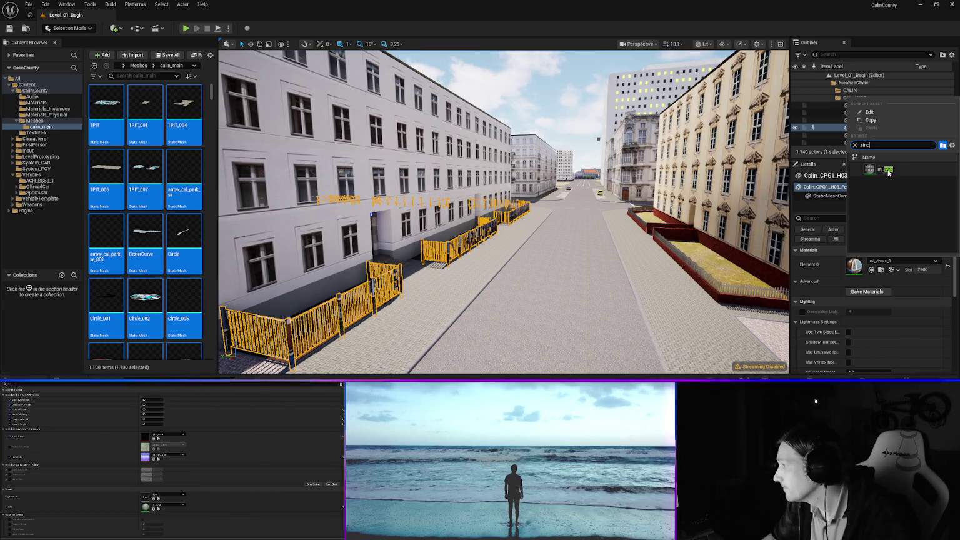
click(884, 168)
key(w)
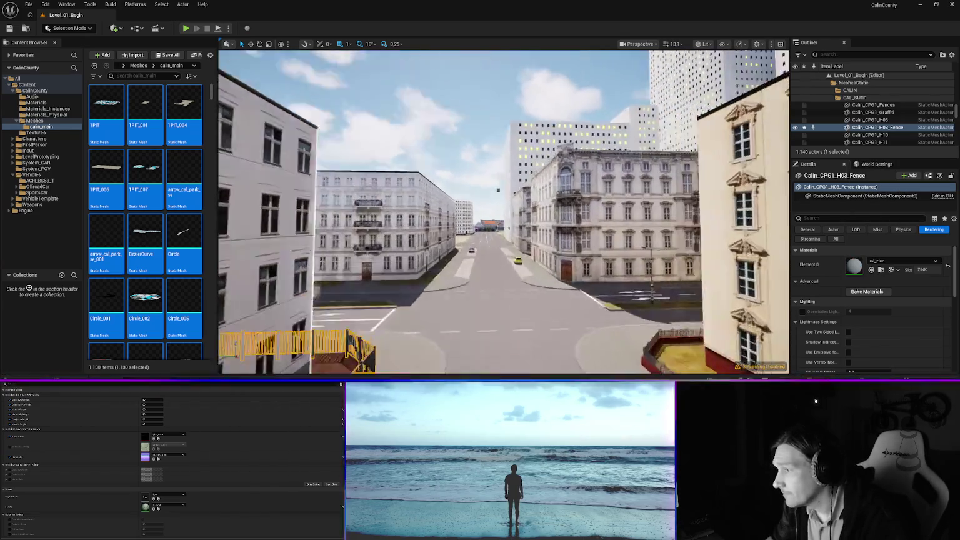
key(w)
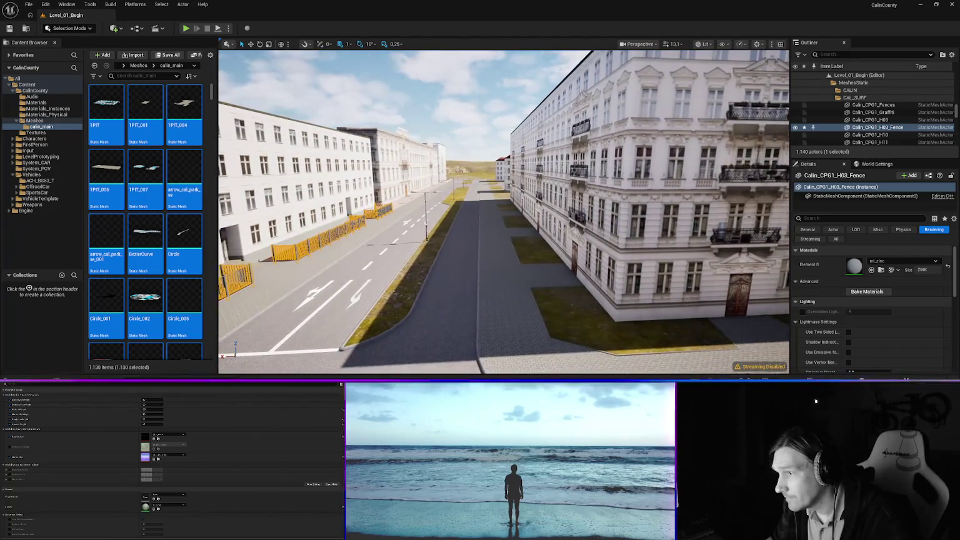
Give the CPF_LANTERN_Chaussee street lamps mi_zinc as their first material.
click(451, 235)
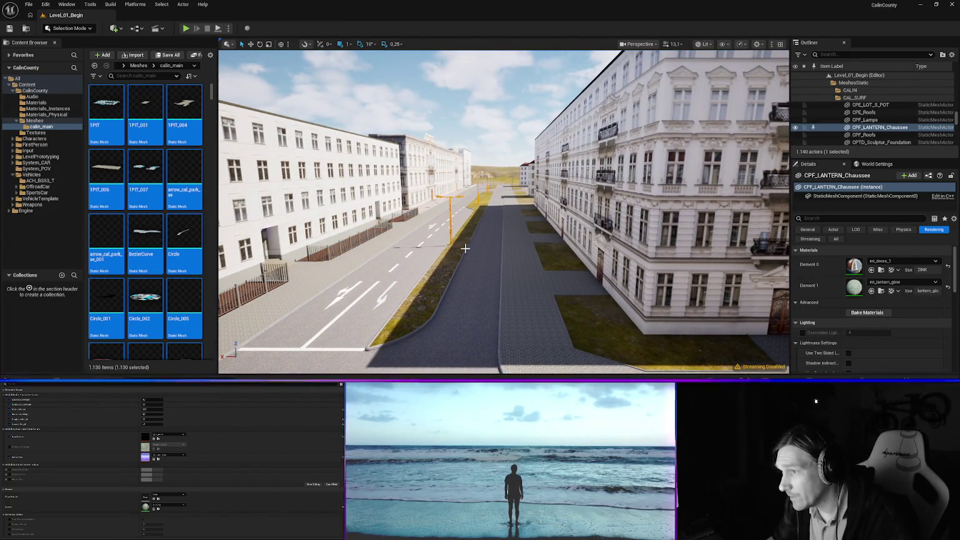
click(905, 263)
text(zinc)
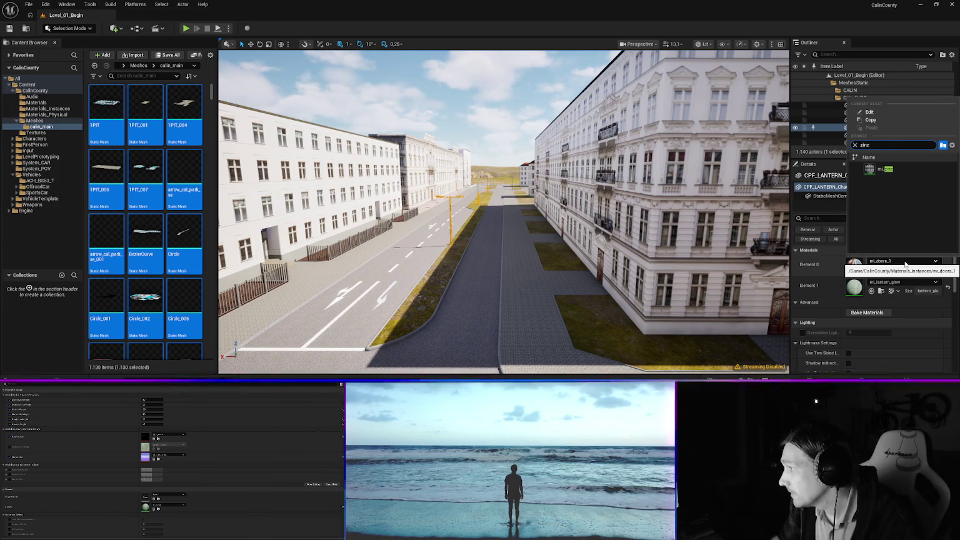
click(883, 168)
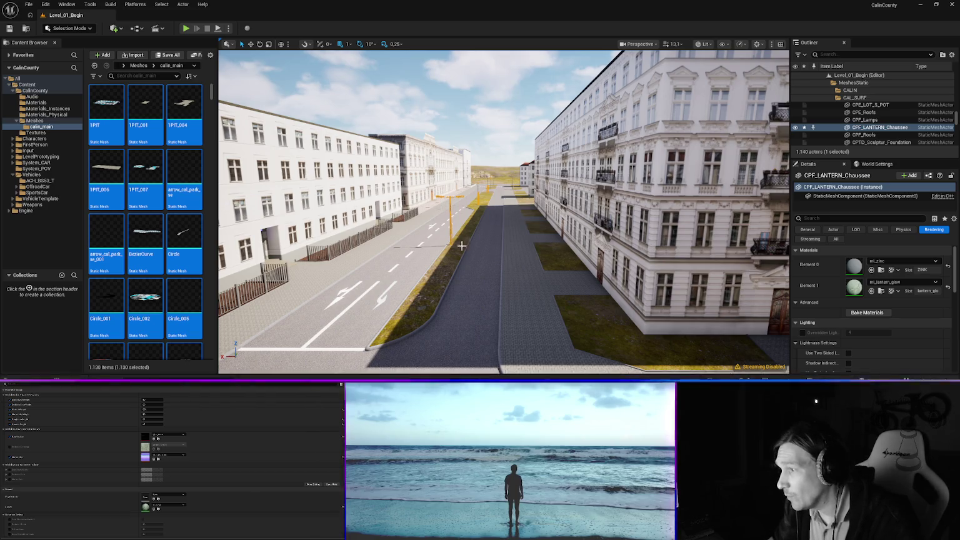
key(f)
mouse_move(504, 213)
mouse_down()
mouse_move(387, 207)
mouse_move(444, 187)
mouse_move(350, 191)
mouse_move(500, 219)
mouse_move(621, 262)
mouse_up()
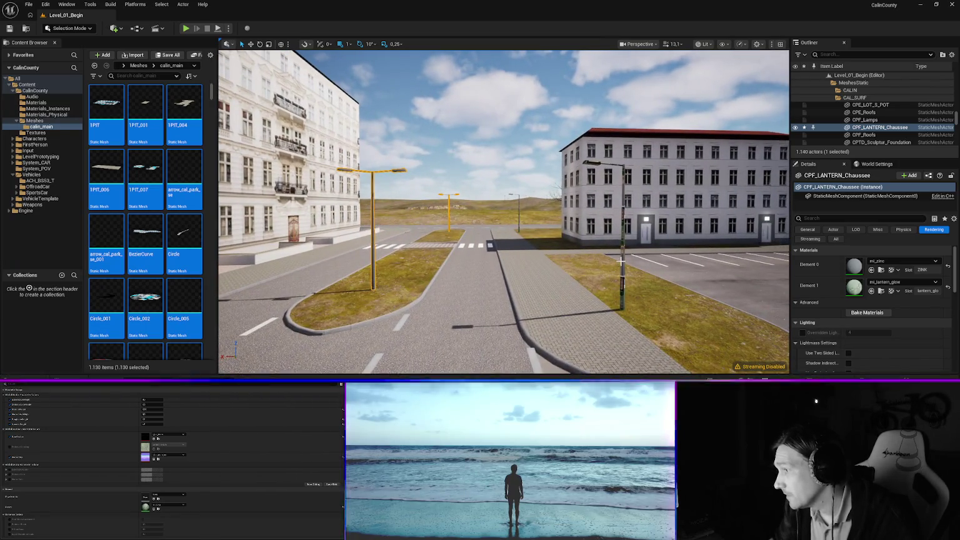
Apply mi_zinc to the wall lantern 1WALL_LANTERN_CPE on the building.
click(621, 261)
click(892, 261)
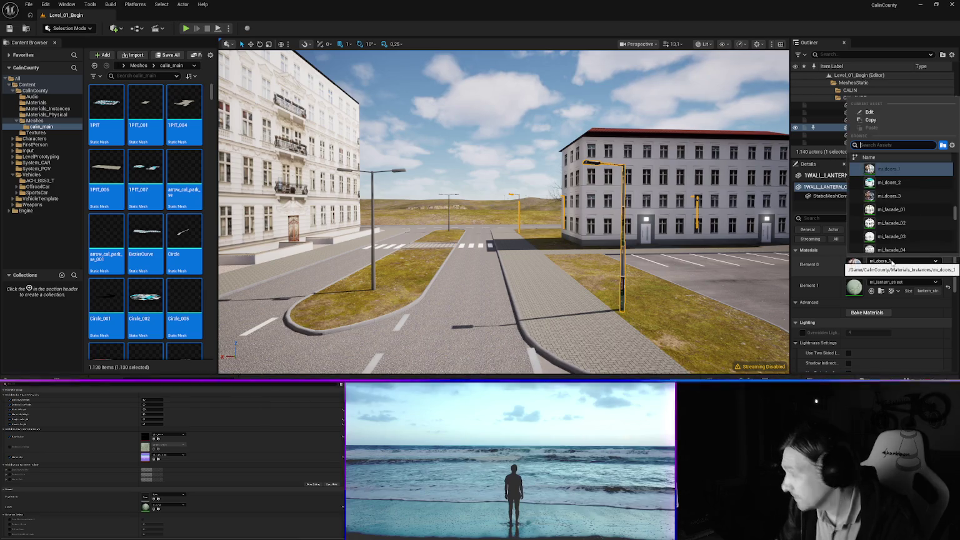
text(zinc)
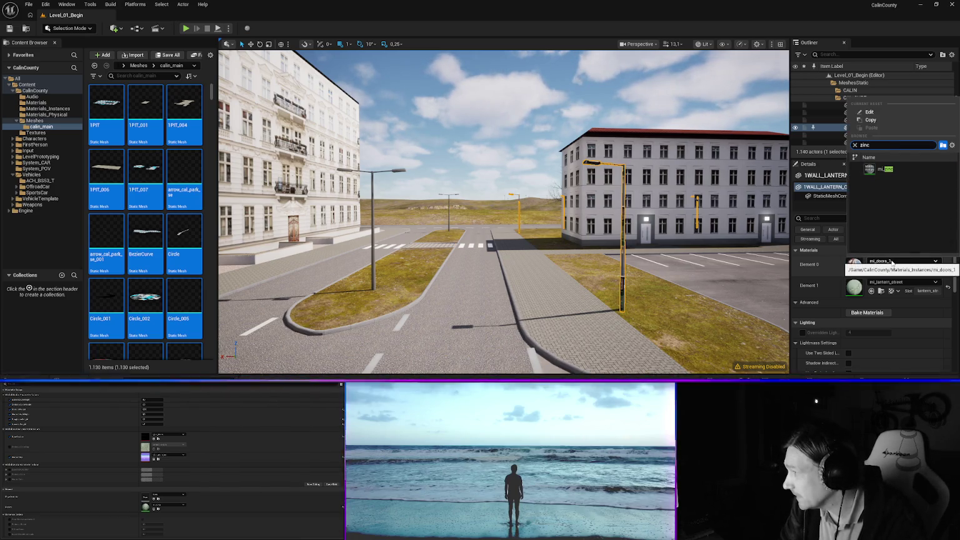
click(881, 168)
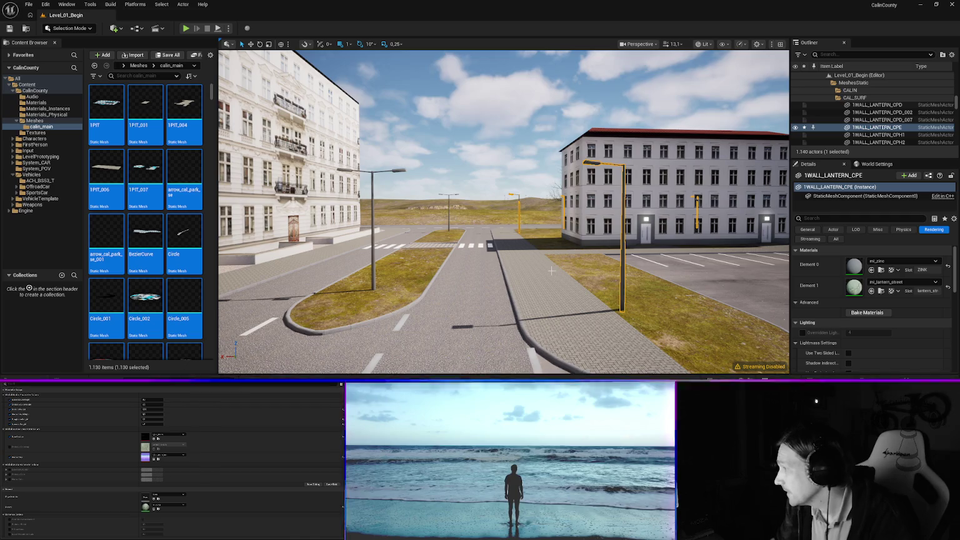
mouse_move(504, 250)
mouse_down()
mouse_move(500, 210)
mouse_move(485, 209)
mouse_up()
click(338, 321)
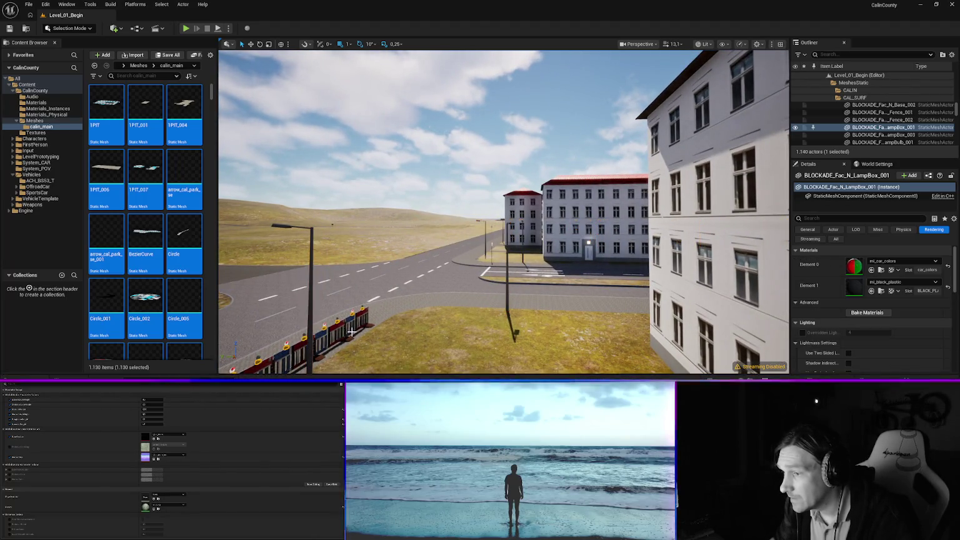
Apply the red-white mi_fence_rw material to the barricade's fence panels.
mouse_move(323, 311)
mouse_down()
mouse_move(300, 303)
mouse_move(327, 316)
mouse_up()
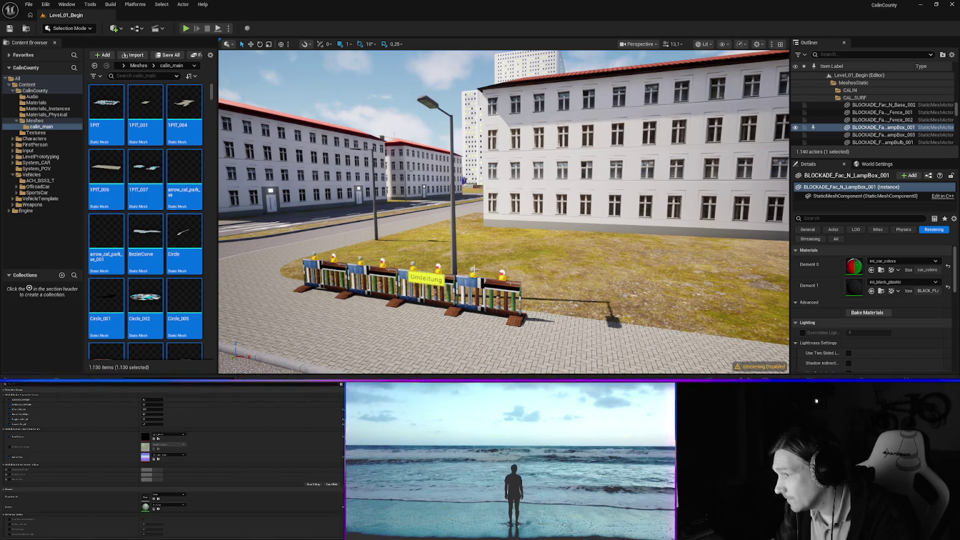
click(475, 272)
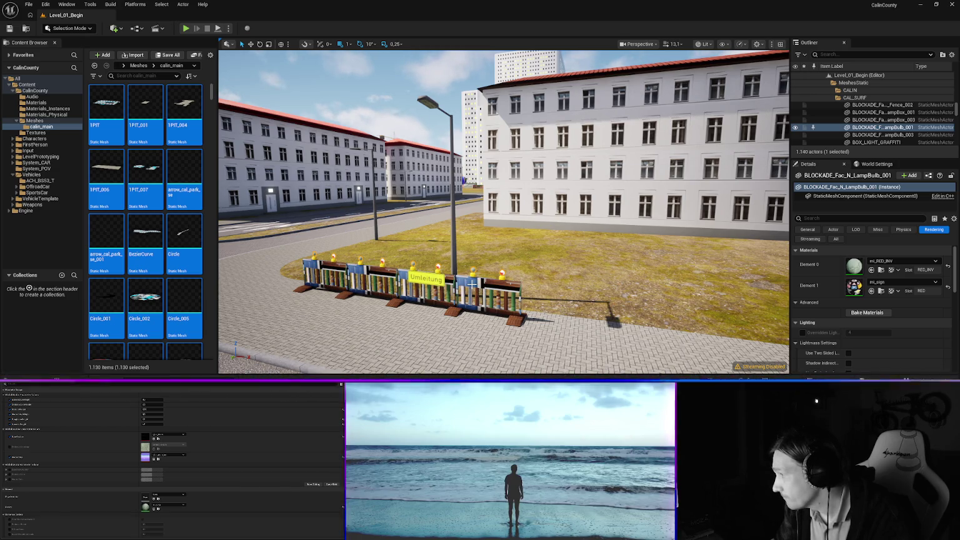
click(467, 282)
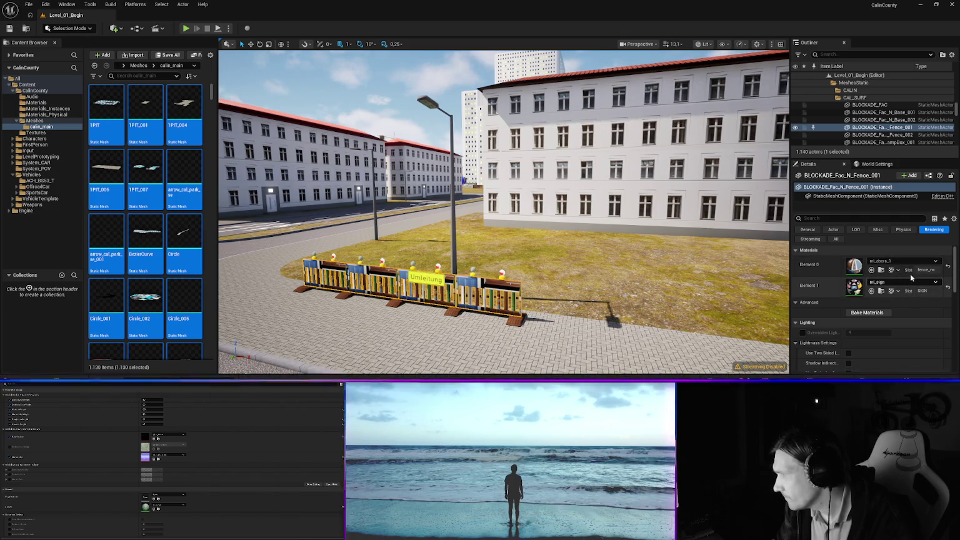
click(894, 261)
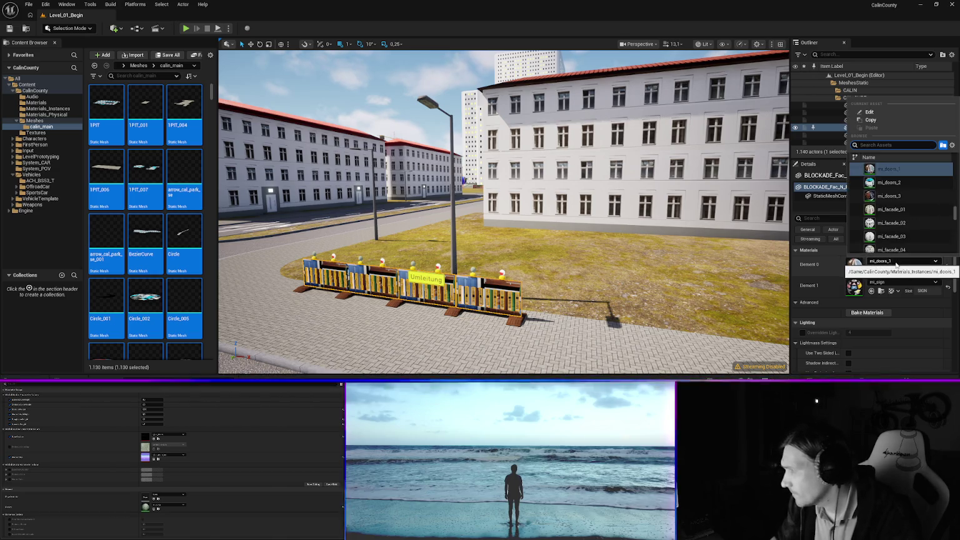
text(fence)
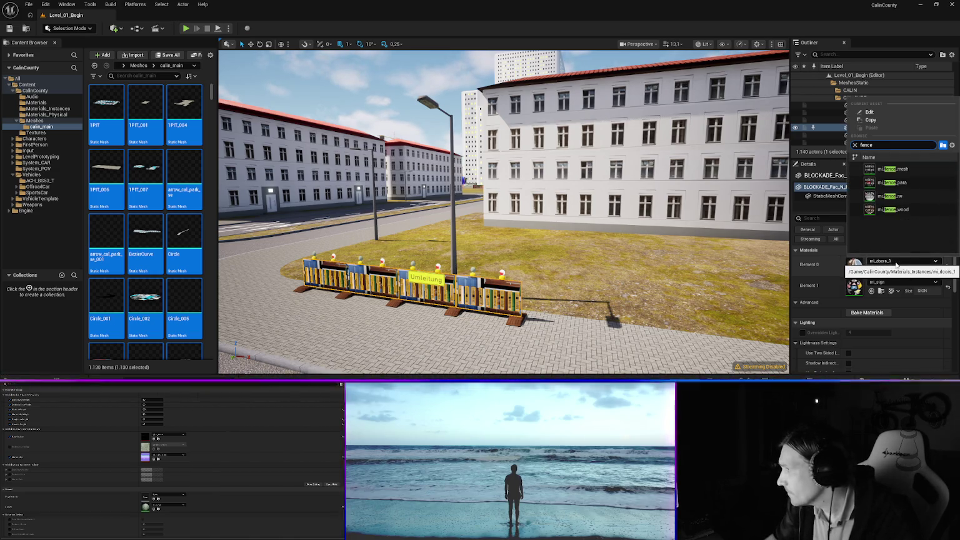
click(901, 196)
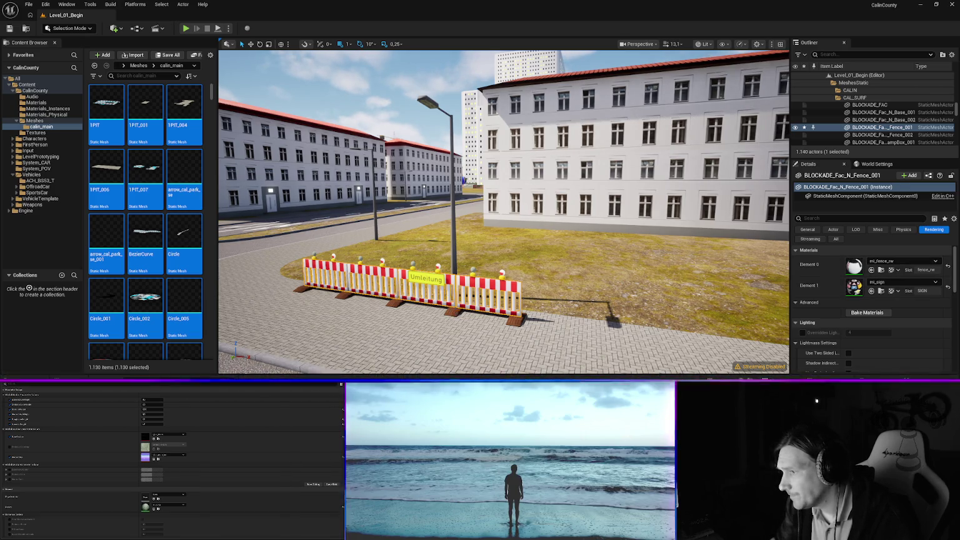
Give the barricade's base pieces mi_black_rubber in their first material slot.
click(456, 311)
click(903, 261)
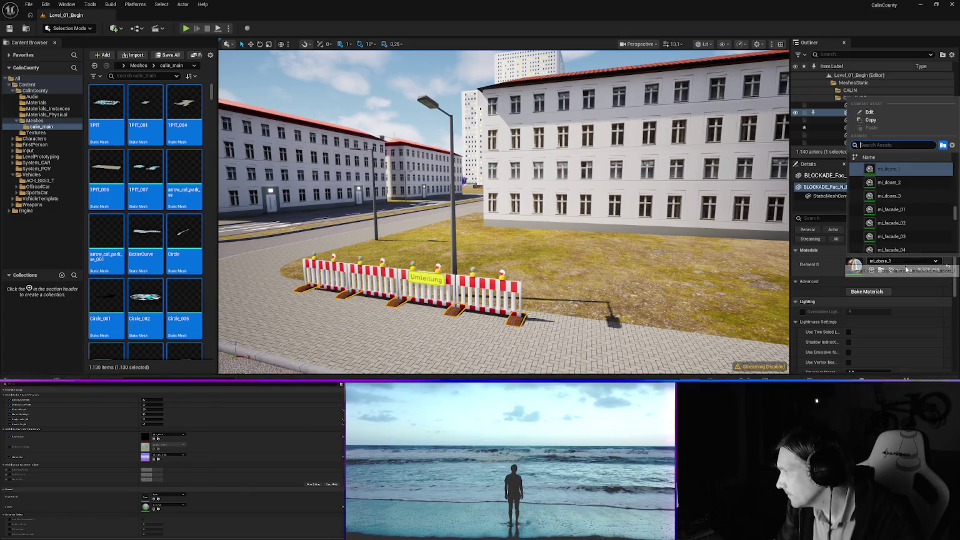
text(rubber)
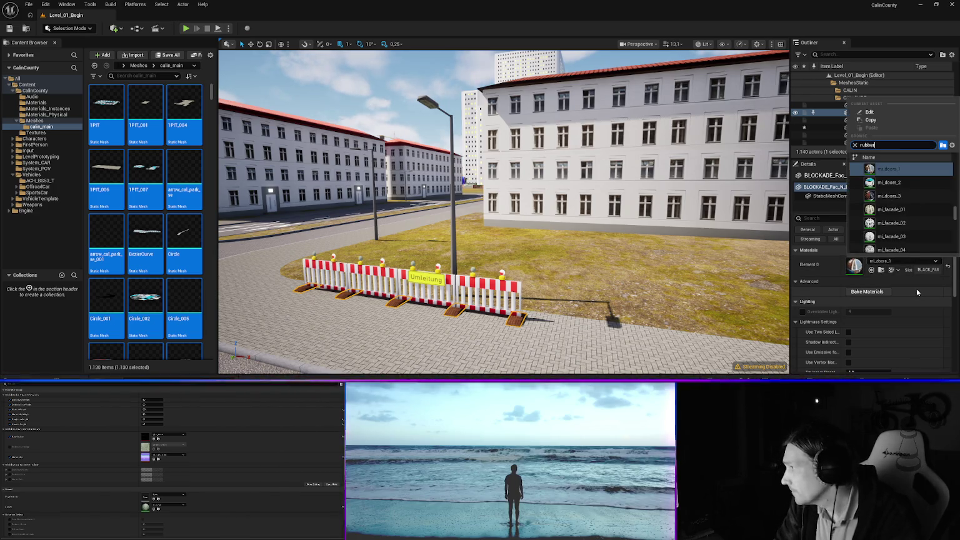
click(894, 169)
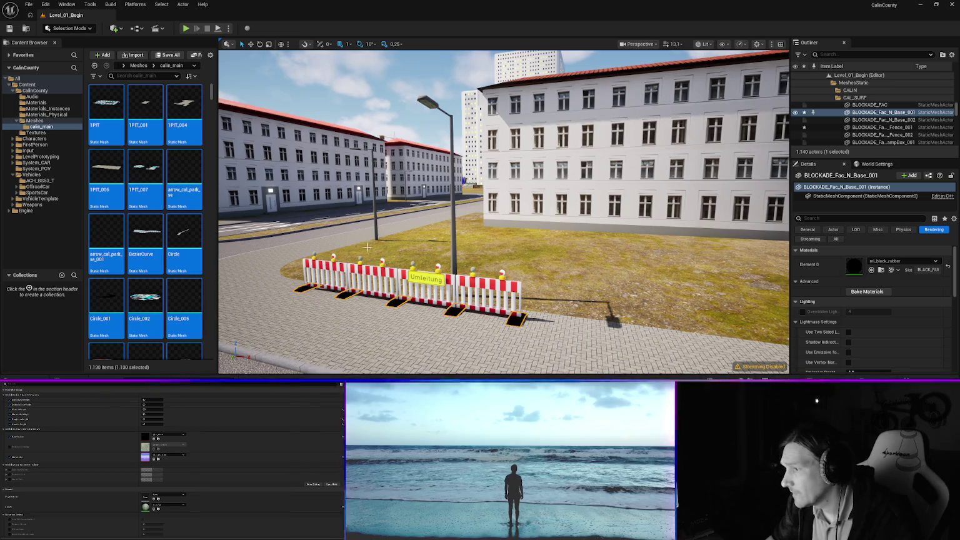
click(439, 267)
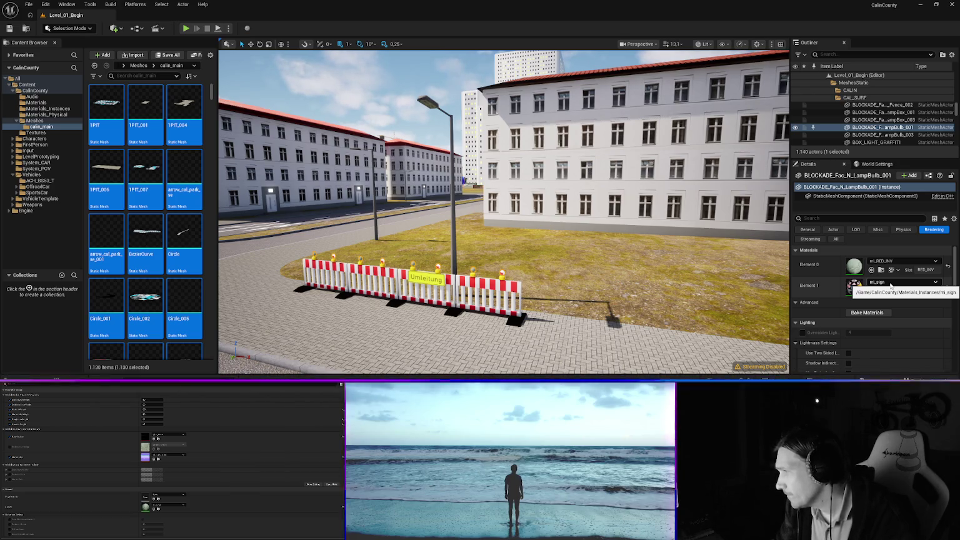
Set the lamp bulb's Element 1 to mi_NEON_R and Element 0 to mi_neon_red.
click(891, 285)
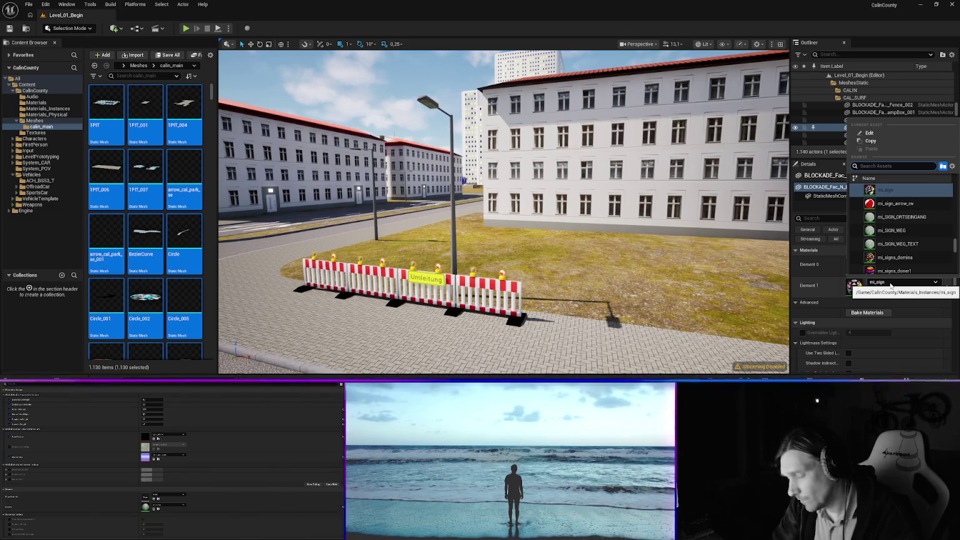
text(neo)
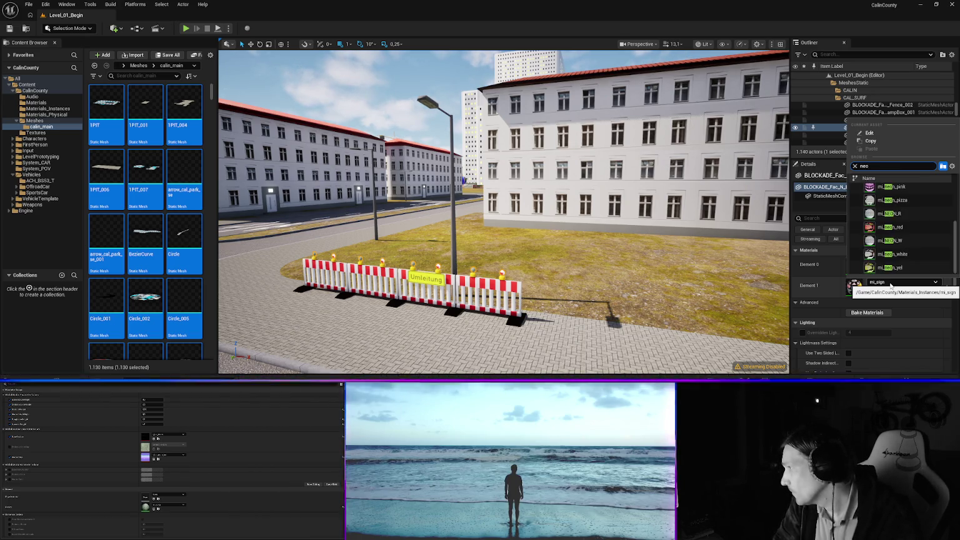
text(n)
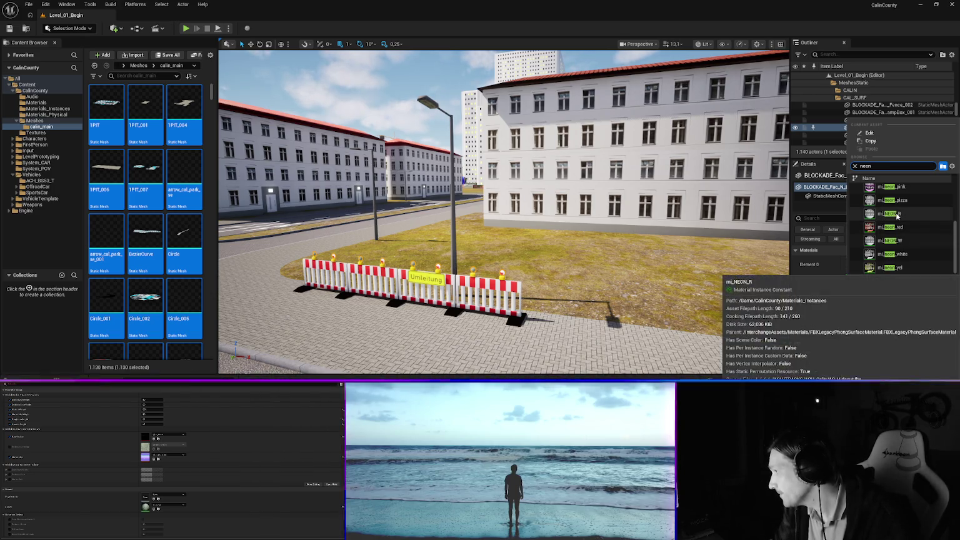
click(896, 215)
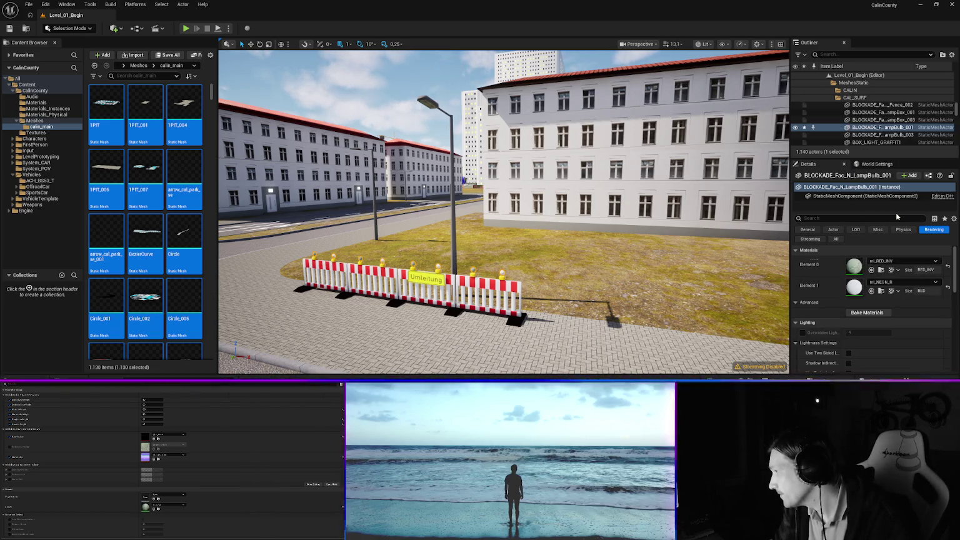
click(900, 261)
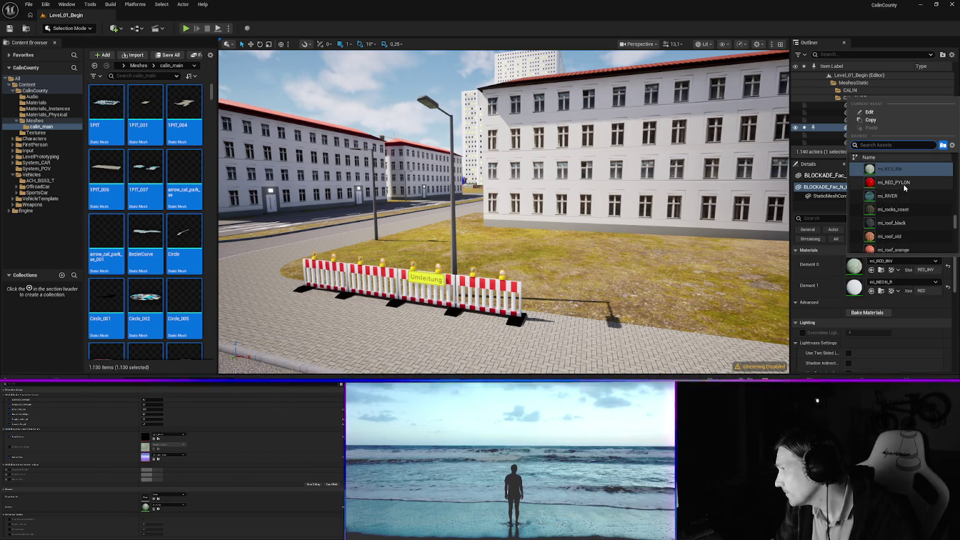
text(neon)
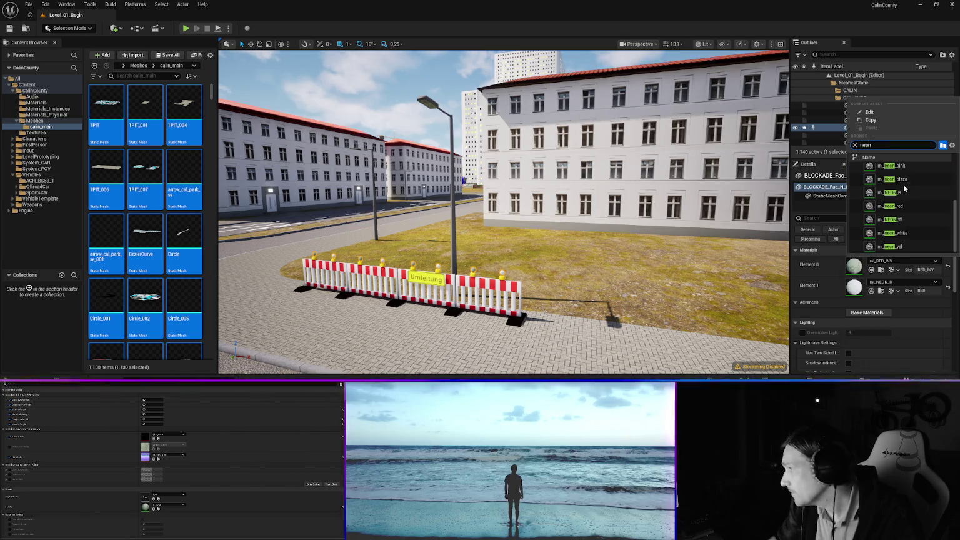
click(903, 207)
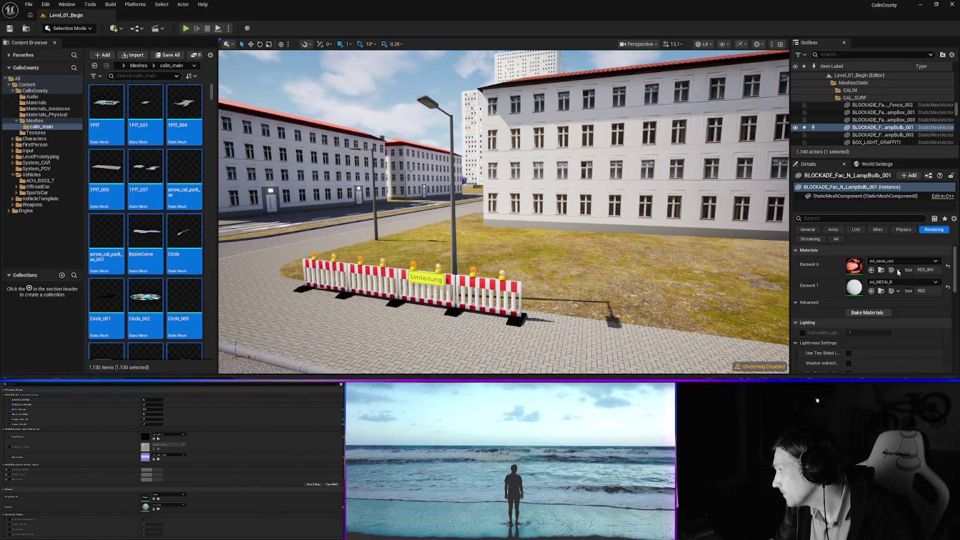
mouse_move(500, 250)
mouse_down()
mouse_move(491, 140)
mouse_move(472, 140)
mouse_up()
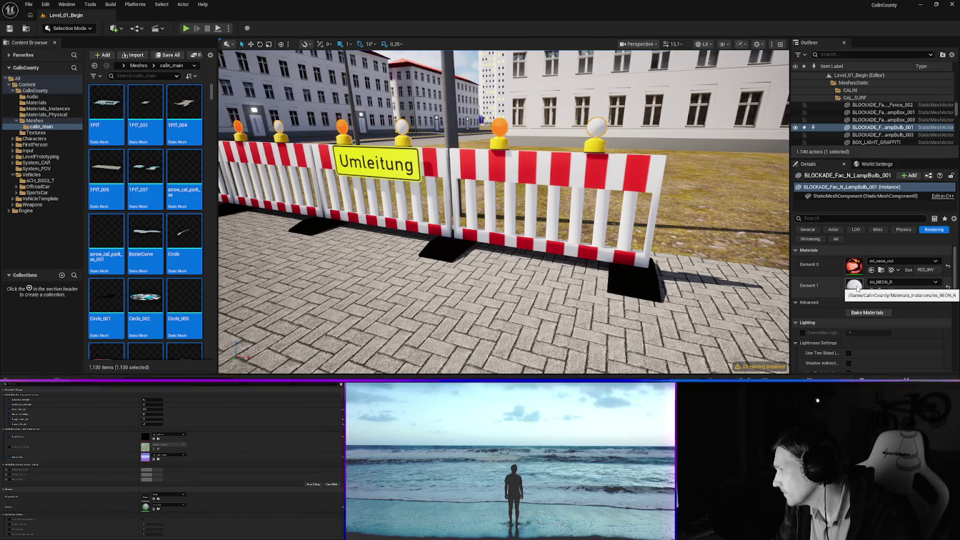
click(121, 477)
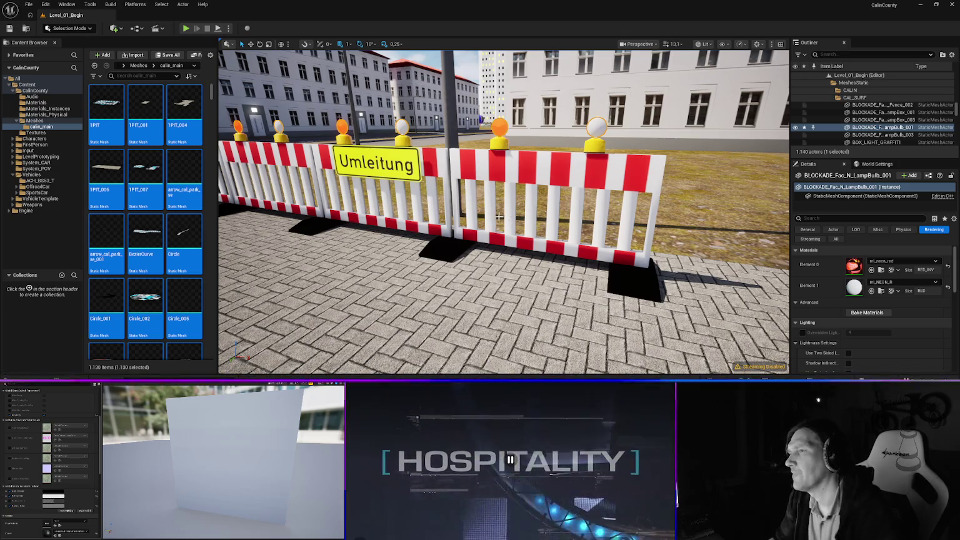
Fly the view from the barricade over to the street with the yield sign.
mouse_move(516, 217)
mouse_down()
mouse_move(507, 244)
mouse_move(481, 245)
mouse_move(481, 194)
mouse_move(475, 206)
mouse_move(487, 212)
mouse_move(525, 212)
mouse_move(475, 213)
mouse_up()
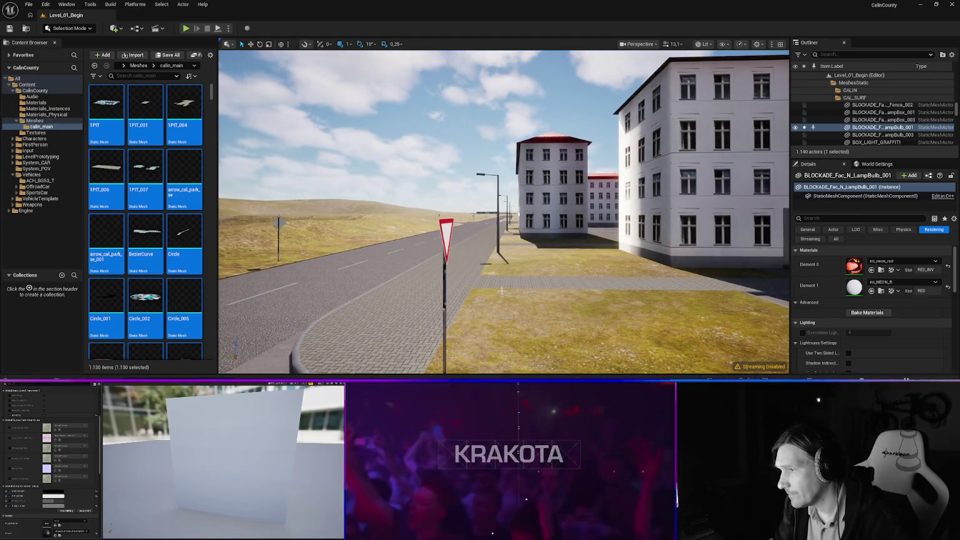
Give the yield sign's pole slot mi_zinc and save the modified assets.
click(444, 291)
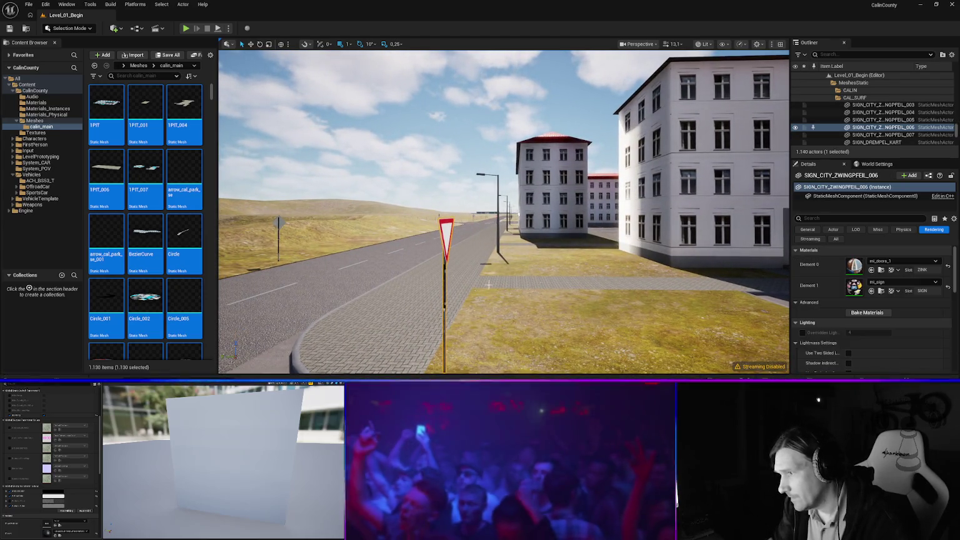
click(893, 261)
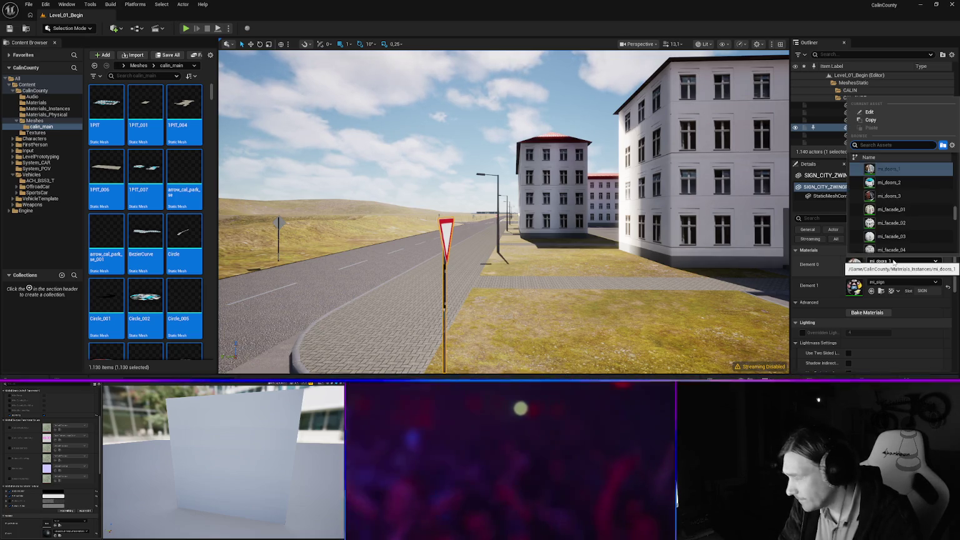
text(zinc)
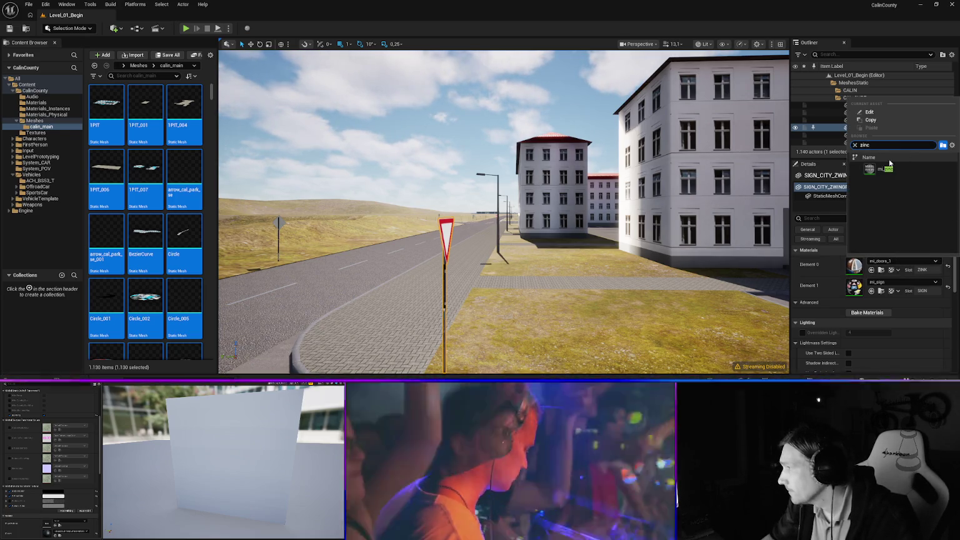
click(881, 170)
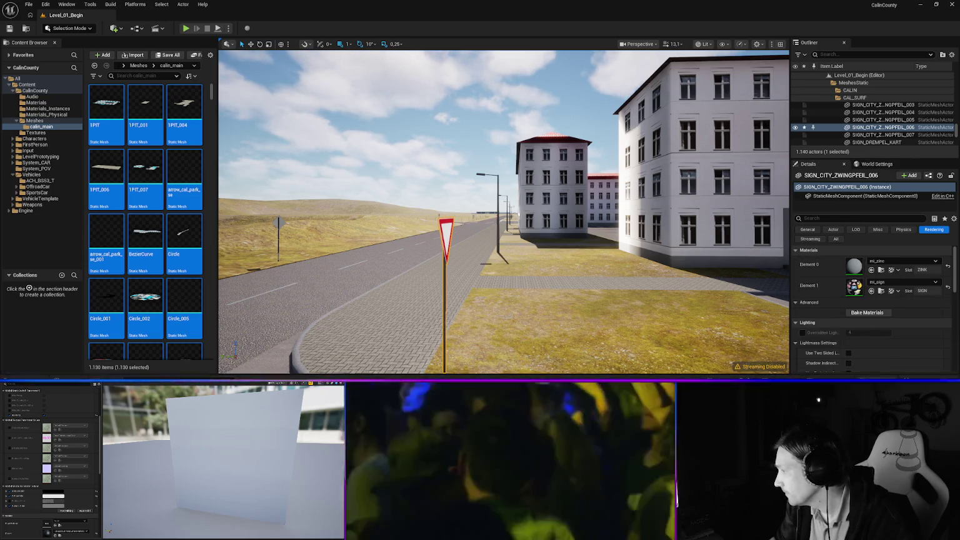
key(ctrl+shift+s)
click(537, 282)
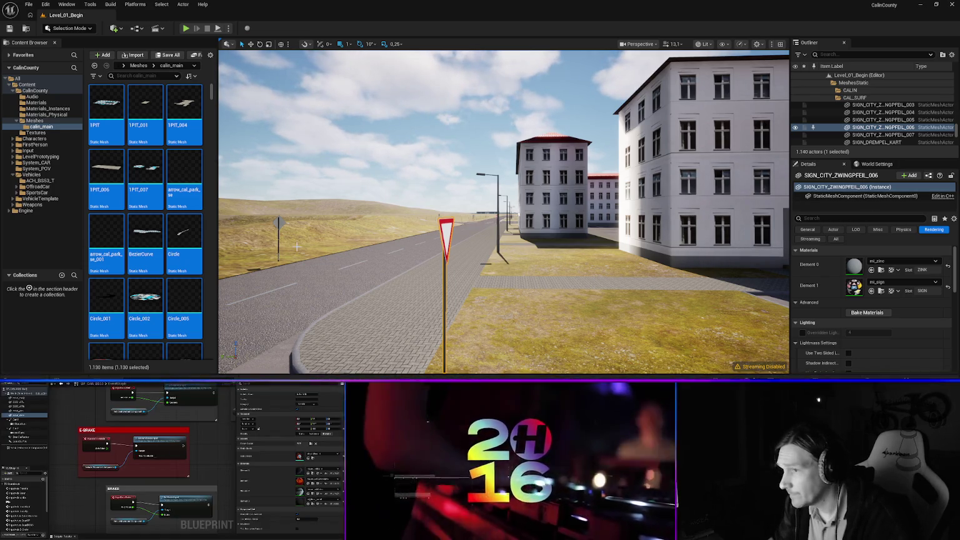
Apply mi_zinc to the distant priority road sign's pole slot.
click(279, 242)
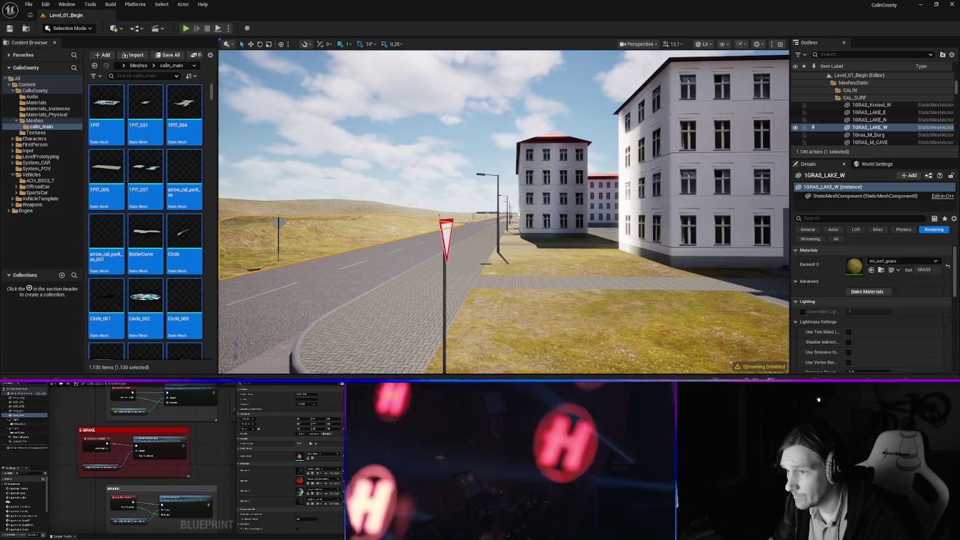
click(279, 225)
click(903, 260)
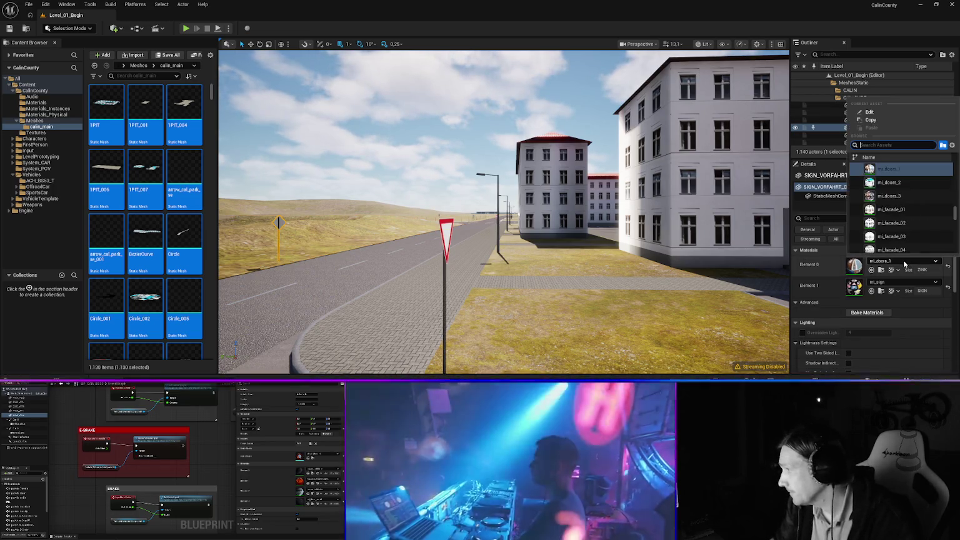
text(zinc)
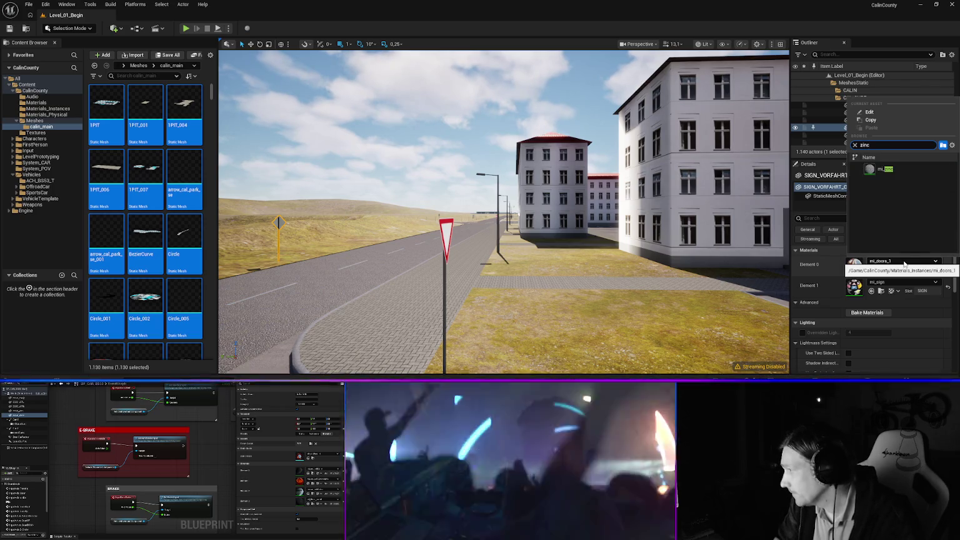
click(884, 169)
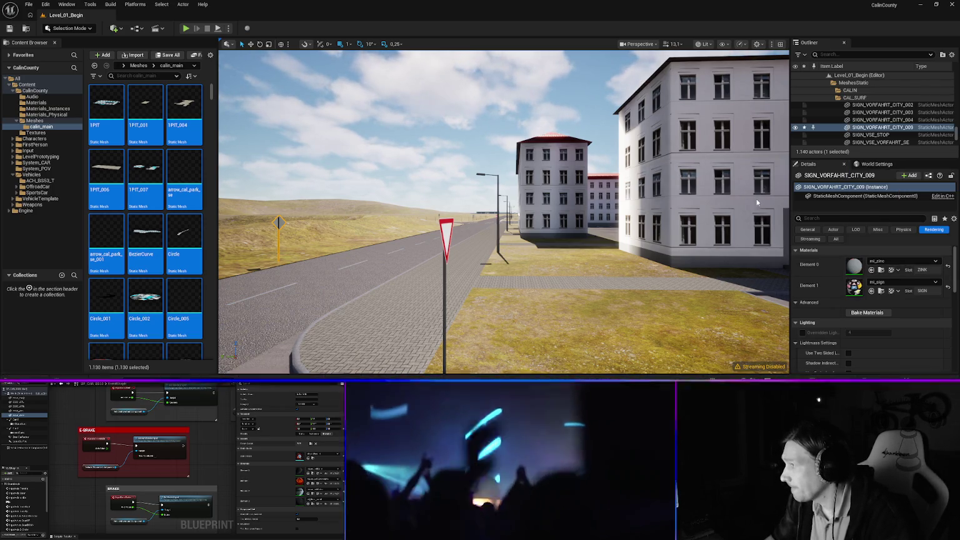
drag(455, 232, 466, 150)
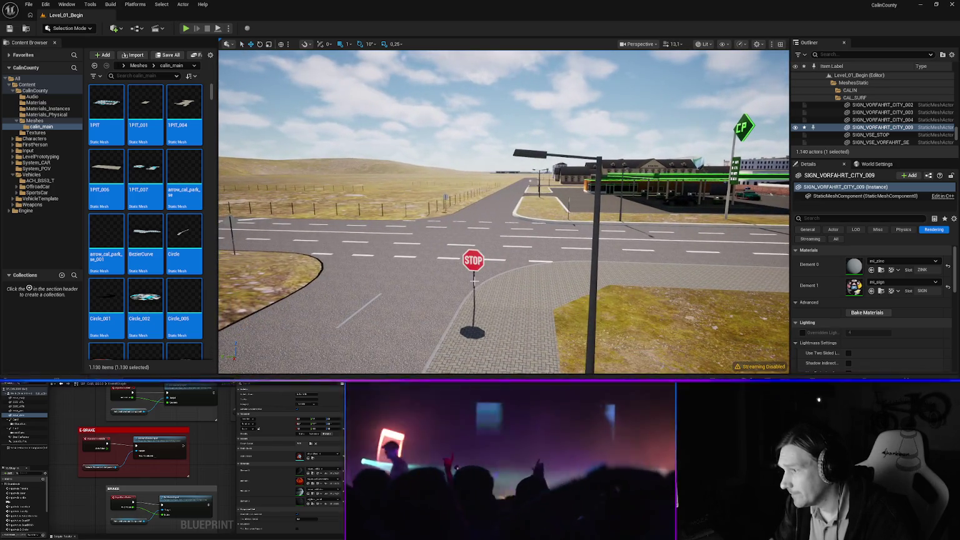
Select the intersection's STOP signs and diamond priority signs together while flying between corners.
click(474, 275)
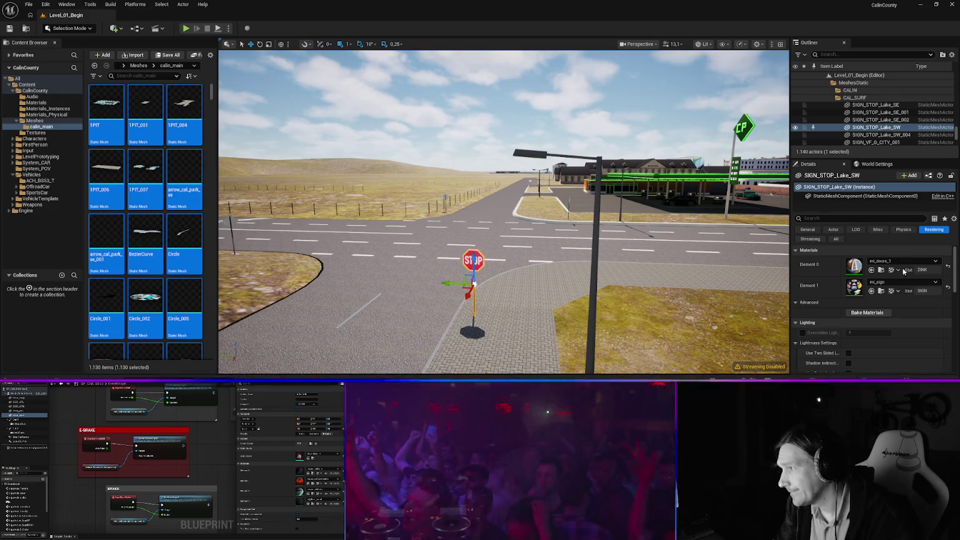
click(569, 201)
mouse_move(503, 212)
mouse_down()
mouse_move(494, 200)
mouse_move(506, 187)
mouse_move(562, 191)
mouse_move(522, 190)
mouse_up()
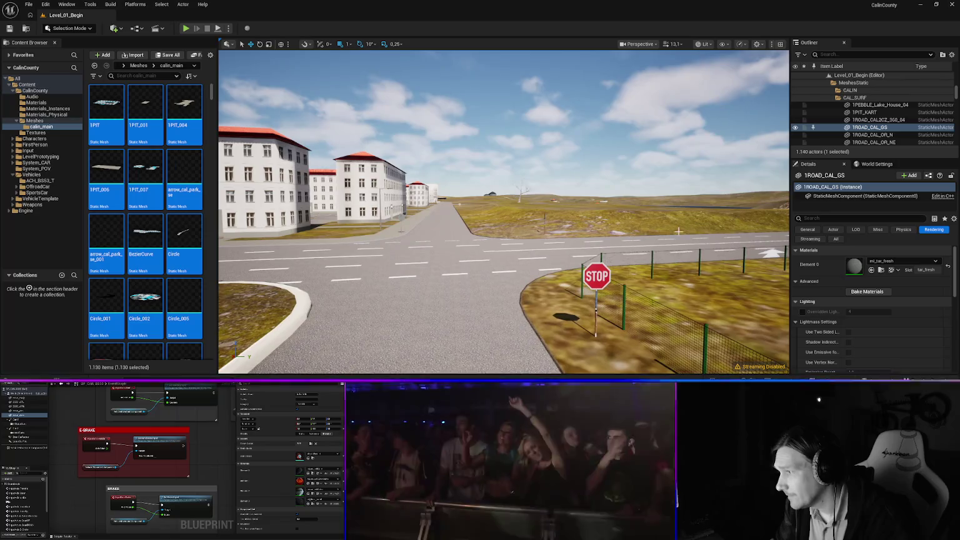
click(597, 279)
drag(597, 279, 543, 269)
ctrl+click(456, 231)
drag(455, 232, 420, 231)
ctrl+click(516, 233)
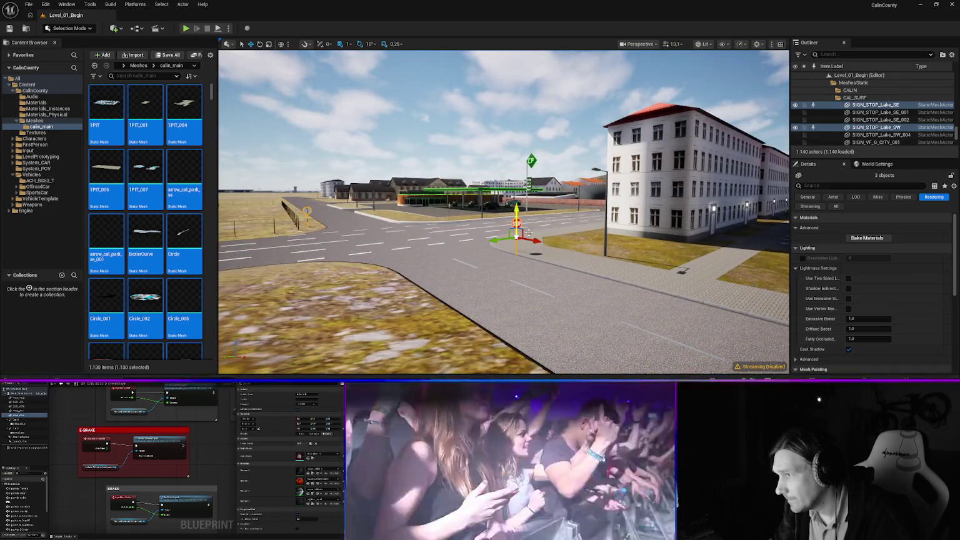
mouse_move(516, 232)
mouse_down()
mouse_move(491, 220)
mouse_move(507, 218)
mouse_move(509, 244)
mouse_up()
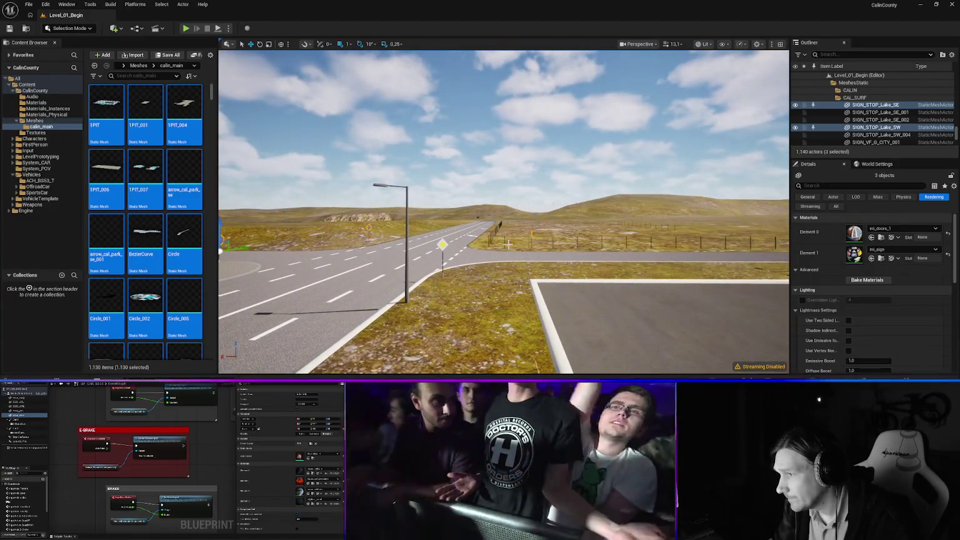
ctrl+click(442, 247)
mouse_move(466, 250)
mouse_down()
mouse_move(431, 251)
mouse_move(457, 252)
mouse_up()
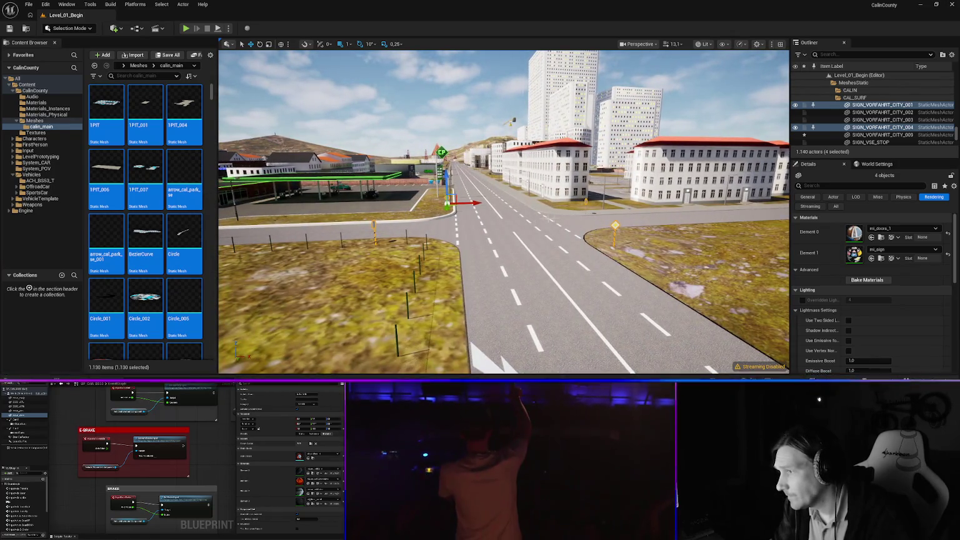
Start a sign selection near the intersection, narrowing it to stop sign SIGN_STOP_Lake_SE.
right_click(498, 217)
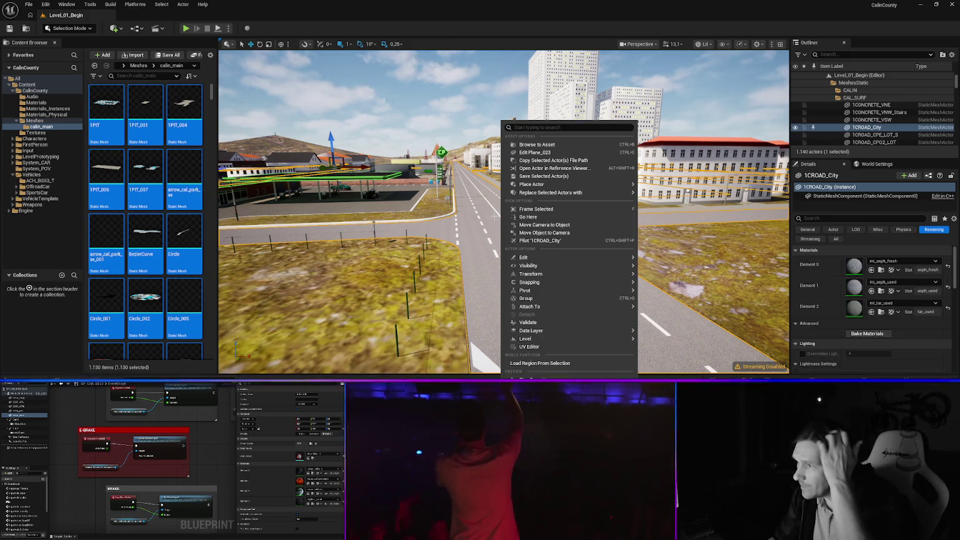
mouse_move(498, 217)
mouse_down()
mouse_move(525, 217)
mouse_move(500, 219)
mouse_up()
click(348, 216)
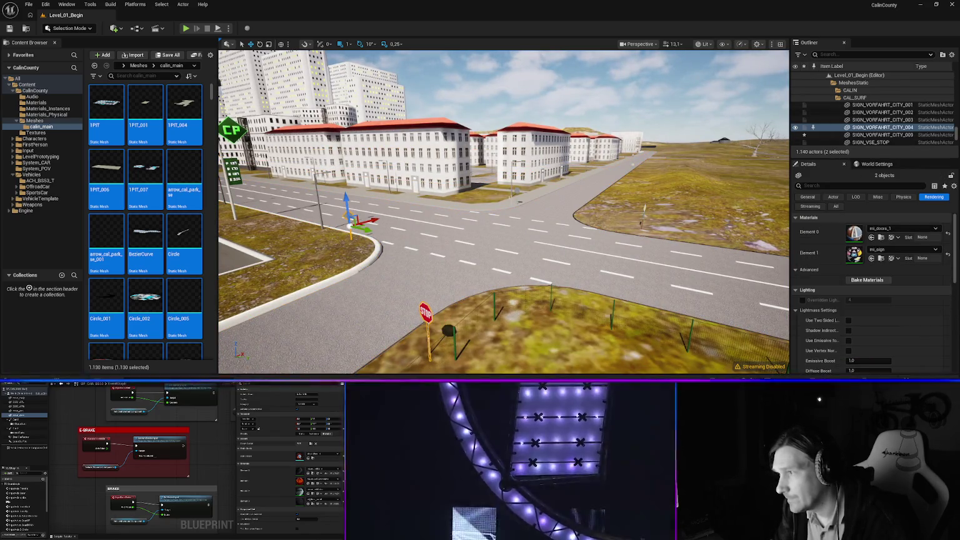
ctrl+click(516, 192)
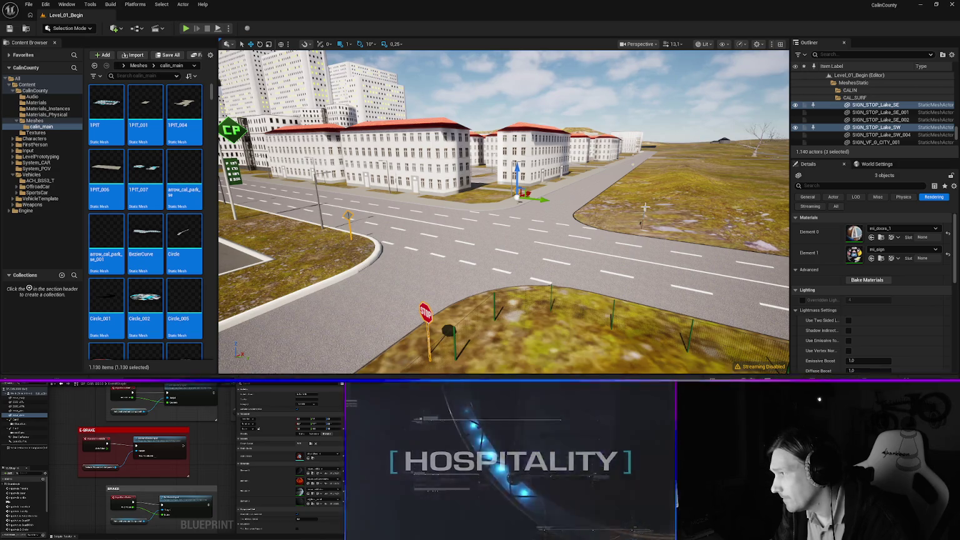
ctrl+click(645, 214)
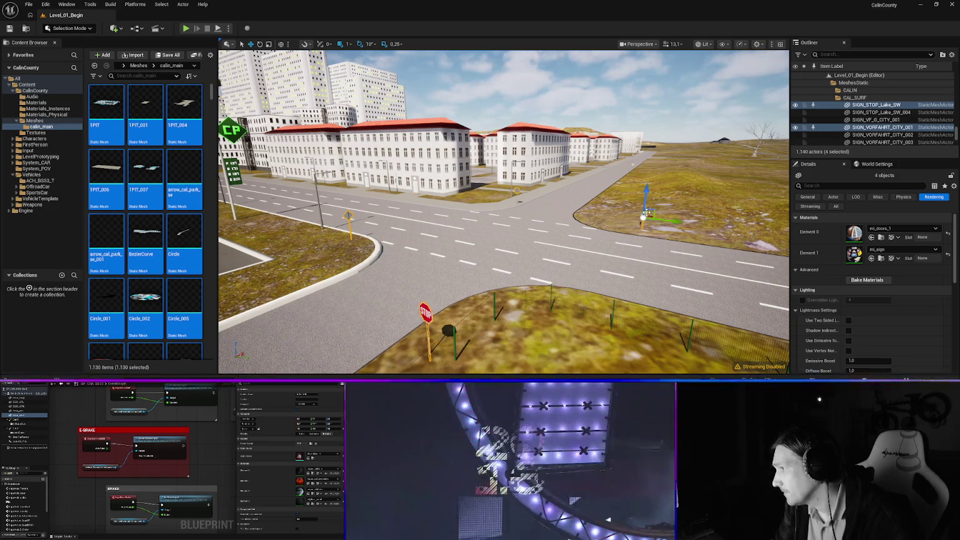
right_click(643, 217)
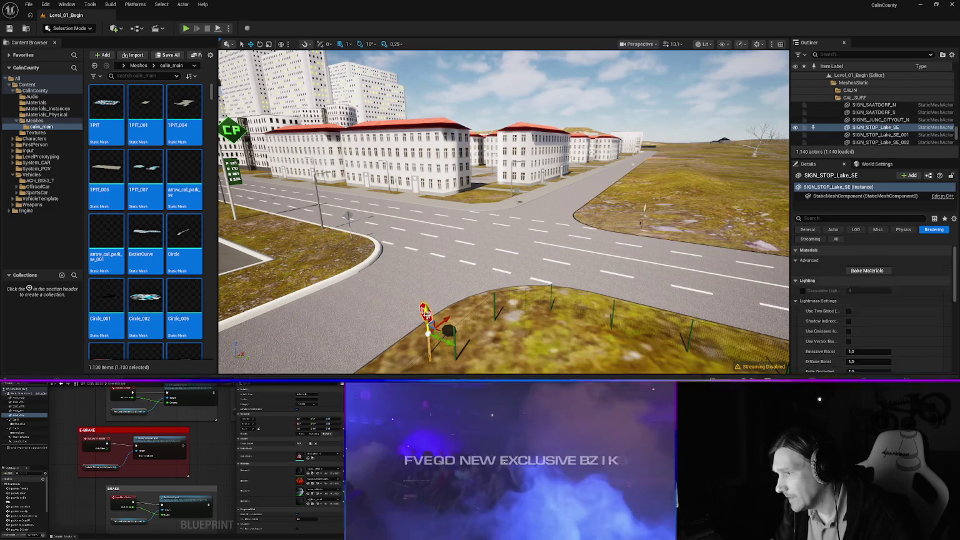
click(427, 314)
Add three more signs to SIGN_STOP_Lake_SE for a four-sign selection.
ctrl+click(347, 215)
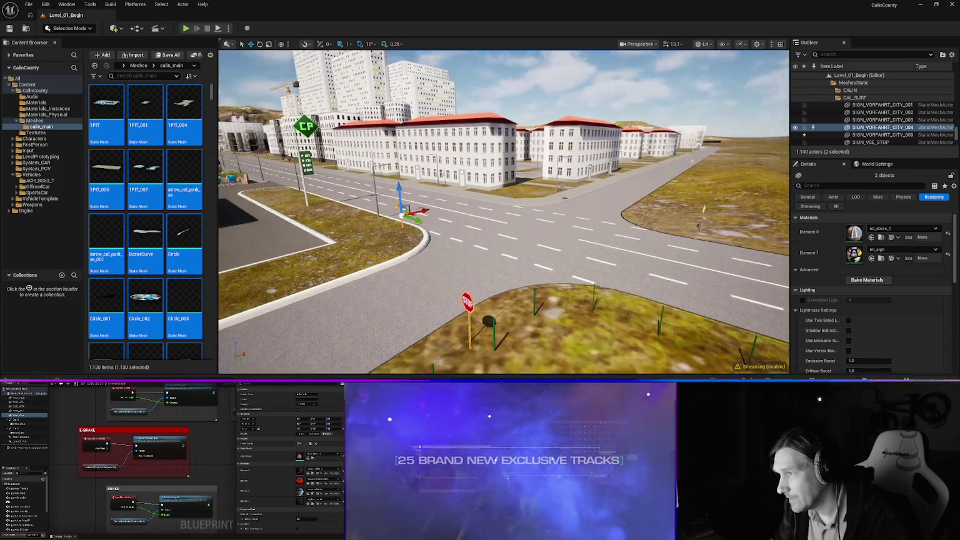
ctrl+click(542, 214)
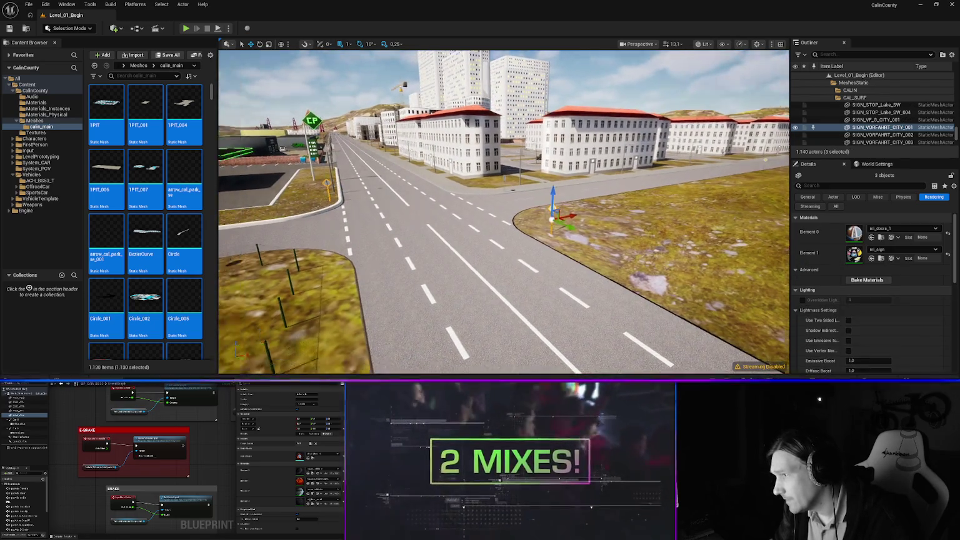
key(s)
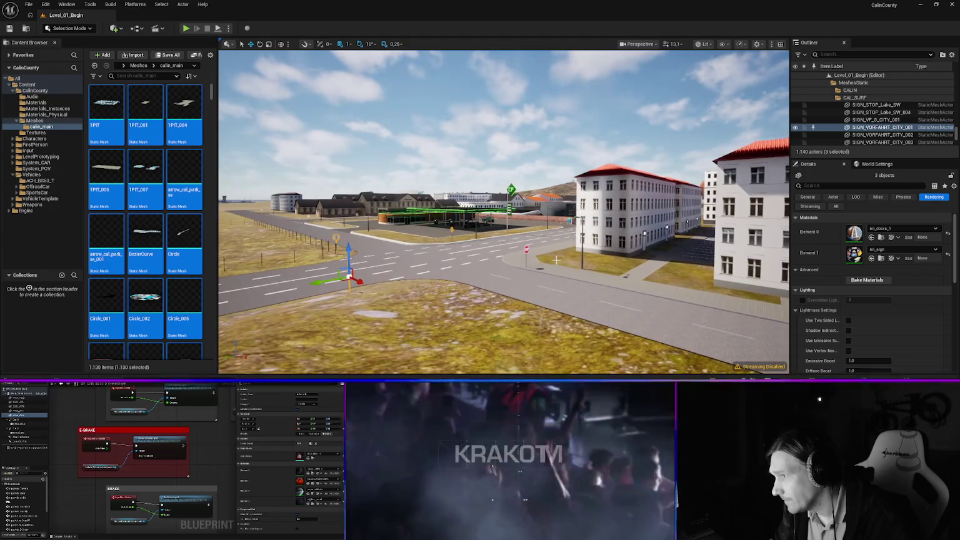
ctrl+click(527, 250)
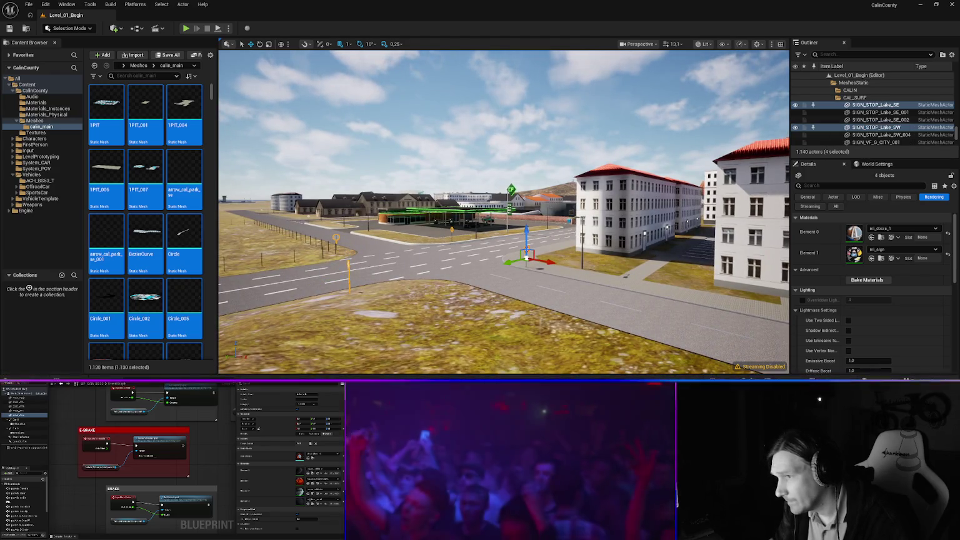
key(w)
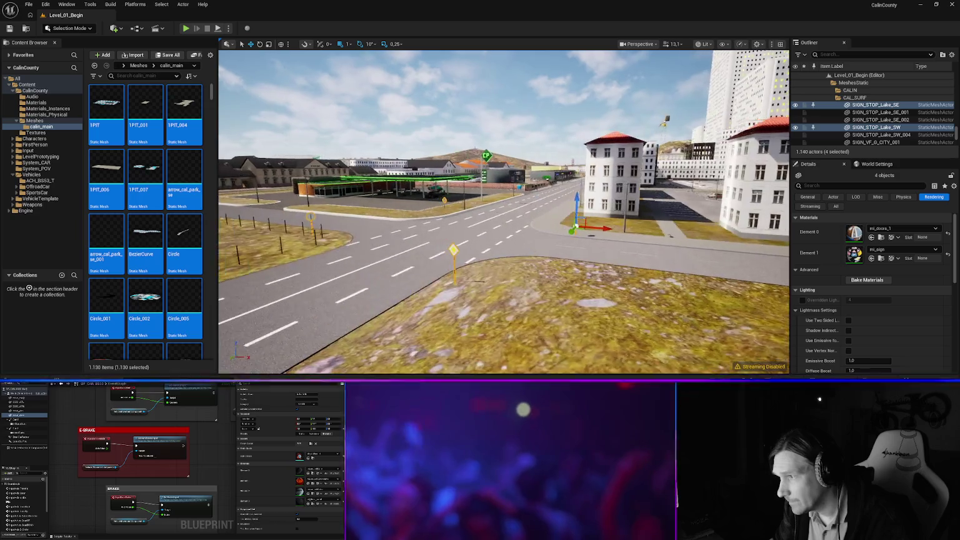
key(w)
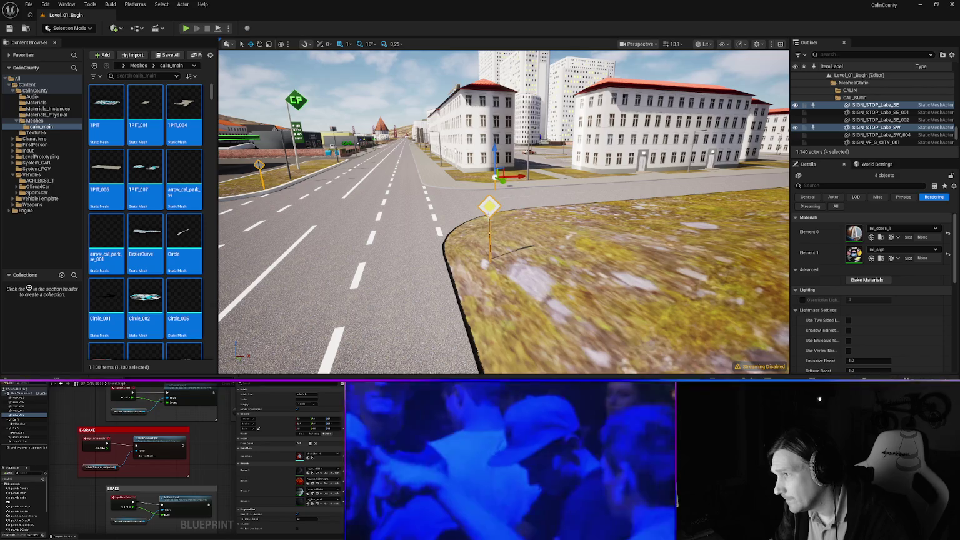
Reselect starting from the sign left of the road and add three more nearby signs.
click(490, 210)
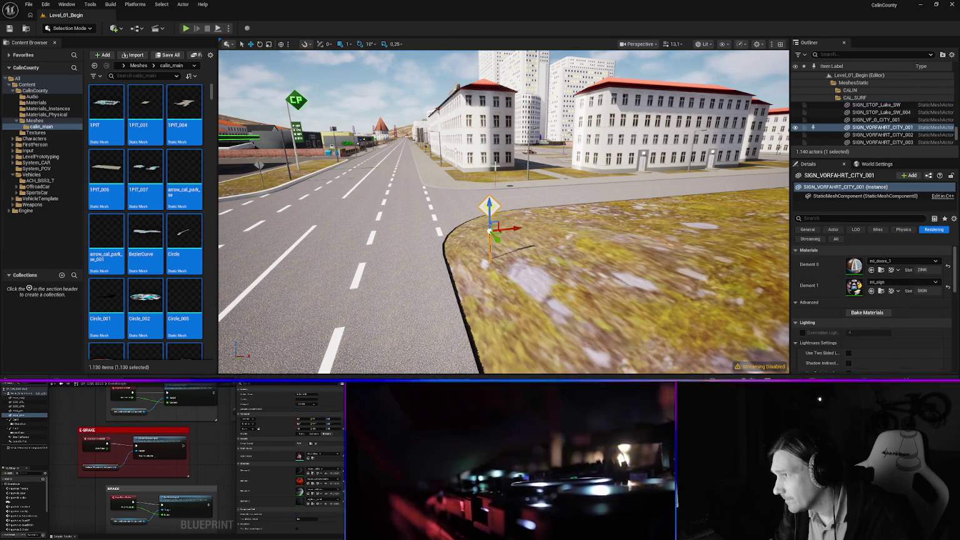
click(258, 164)
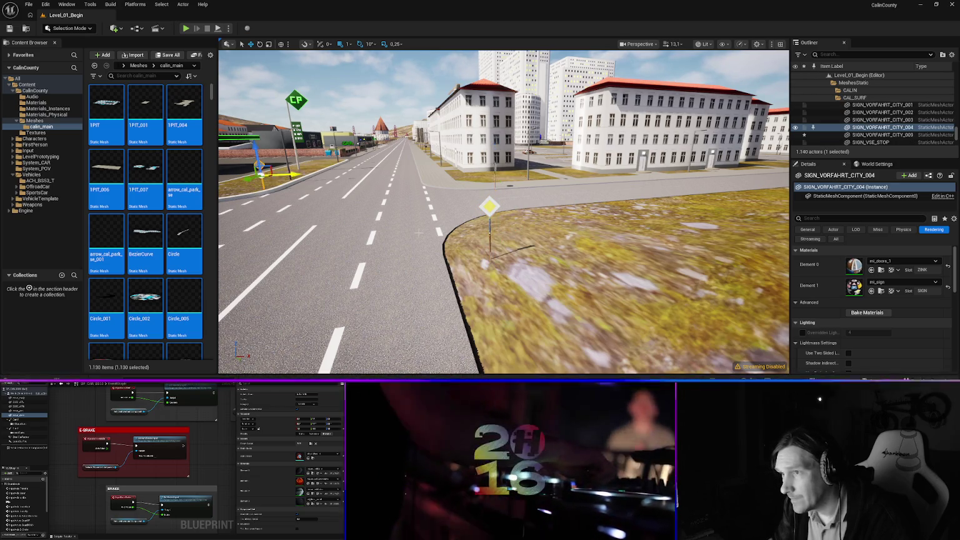
key(f)
mouse_move(340, 188)
mouse_down()
mouse_move(350, 189)
mouse_move(340, 188)
mouse_up()
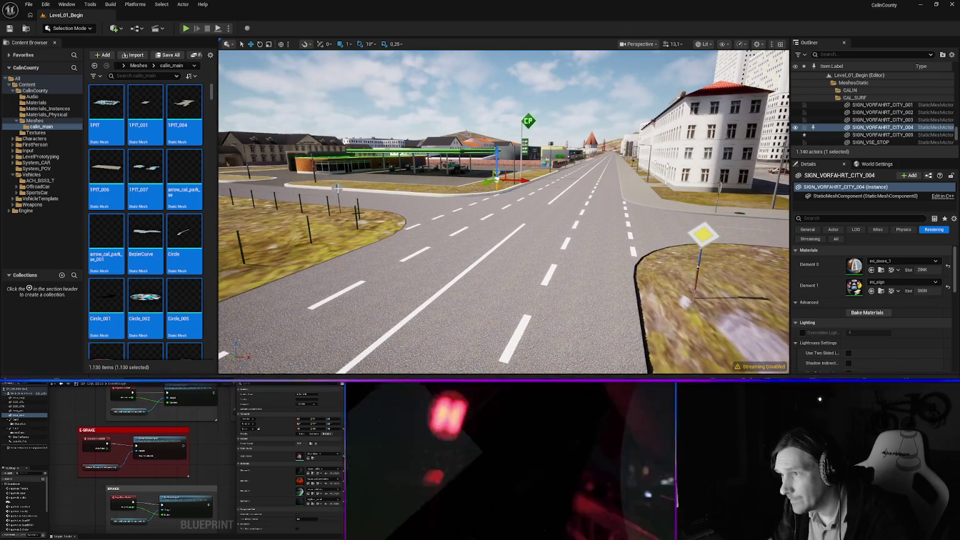
ctrl+click(341, 187)
ctrl+click(722, 185)
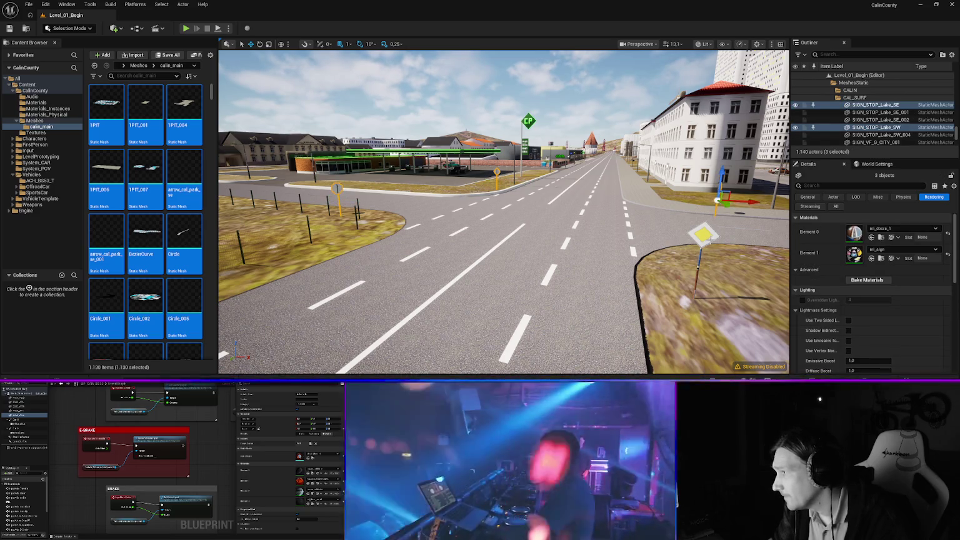
ctrl+click(710, 245)
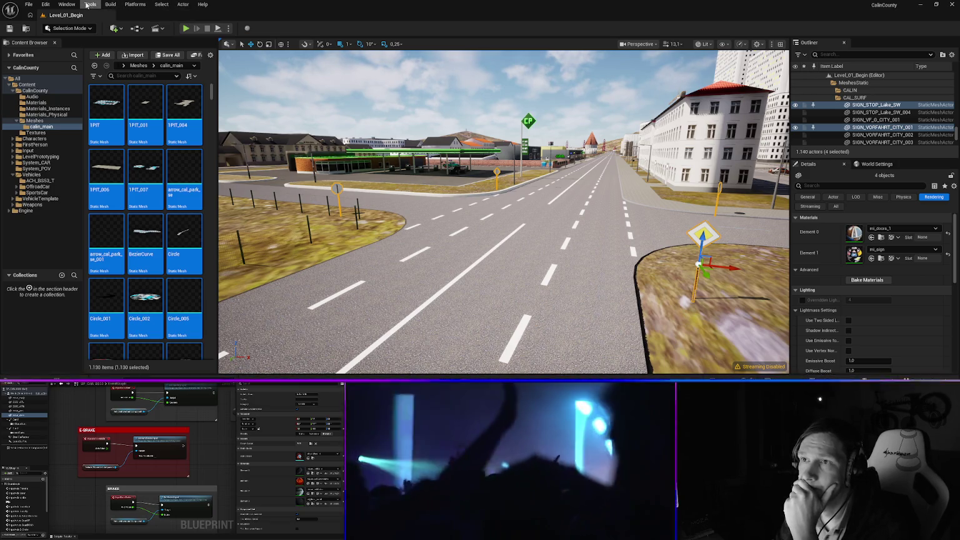
Browse the Edit, Tools, Build and Platforms menus, finishing on the Select menu.
click(46, 4)
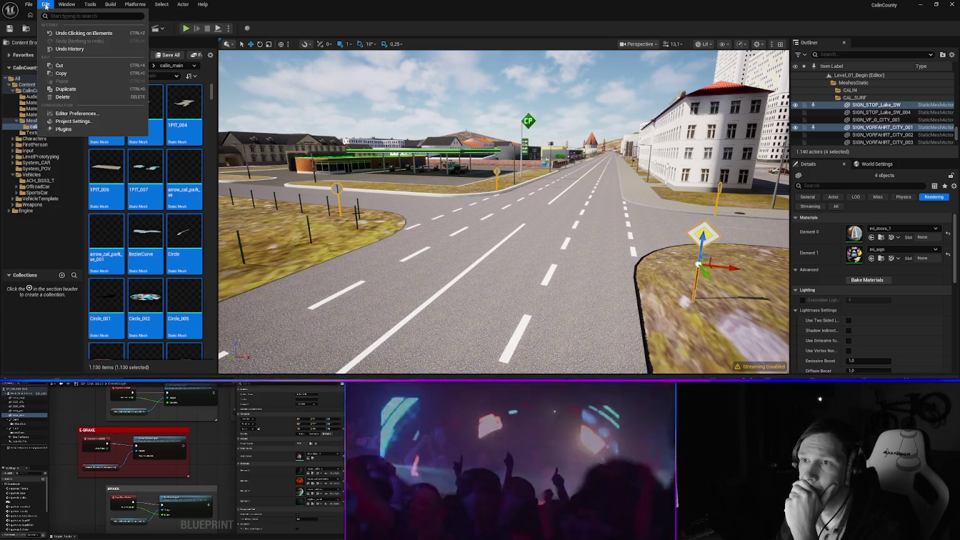
mouse_move(90, 6)
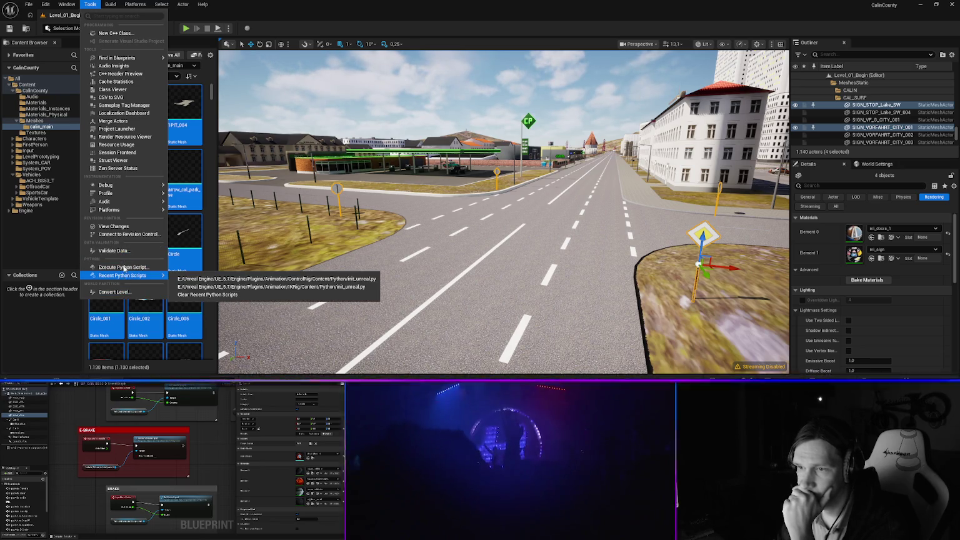
mouse_move(113, 213)
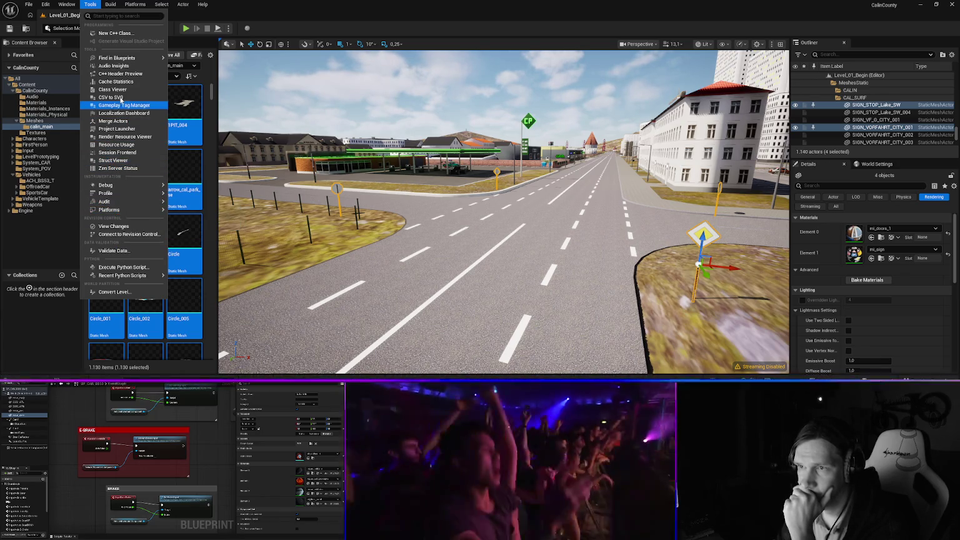
click(111, 5)
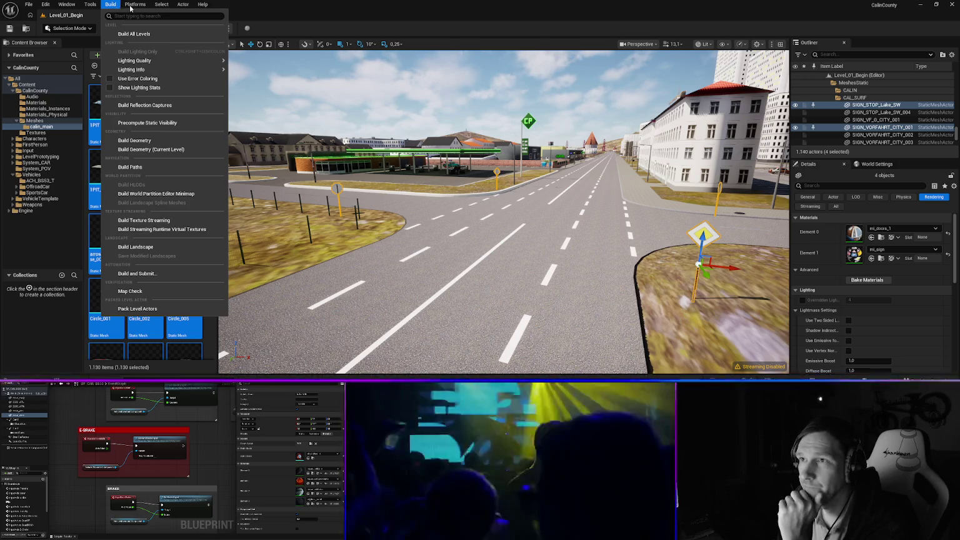
mouse_move(133, 9)
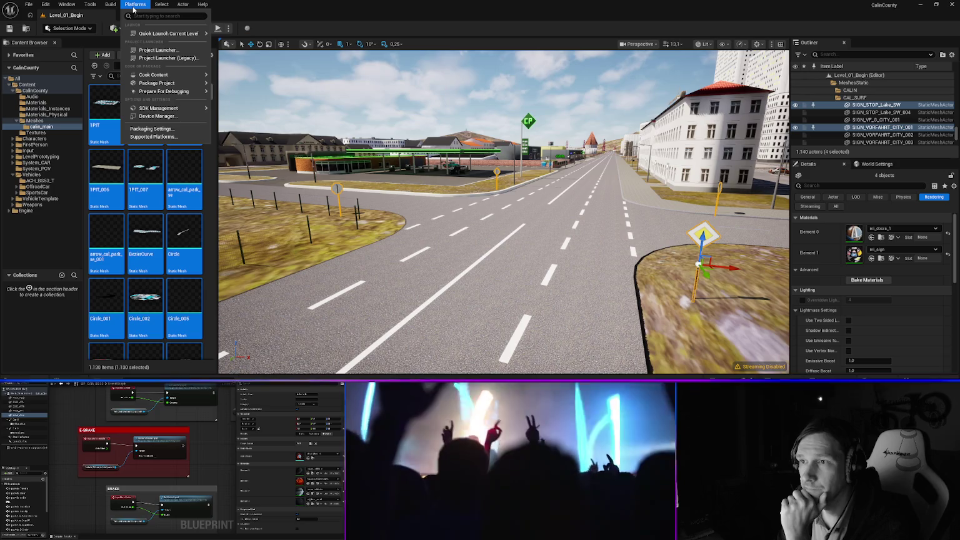
mouse_move(164, 110)
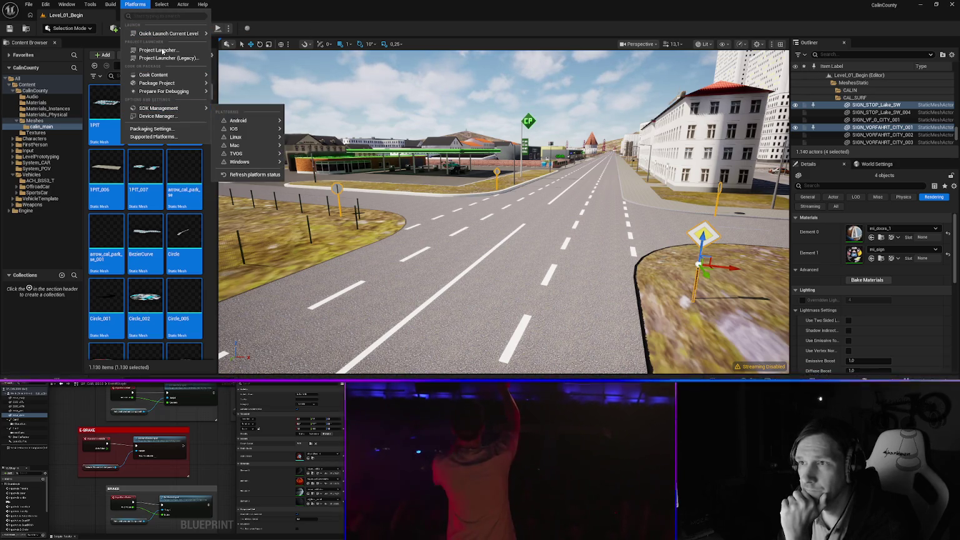
click(161, 5)
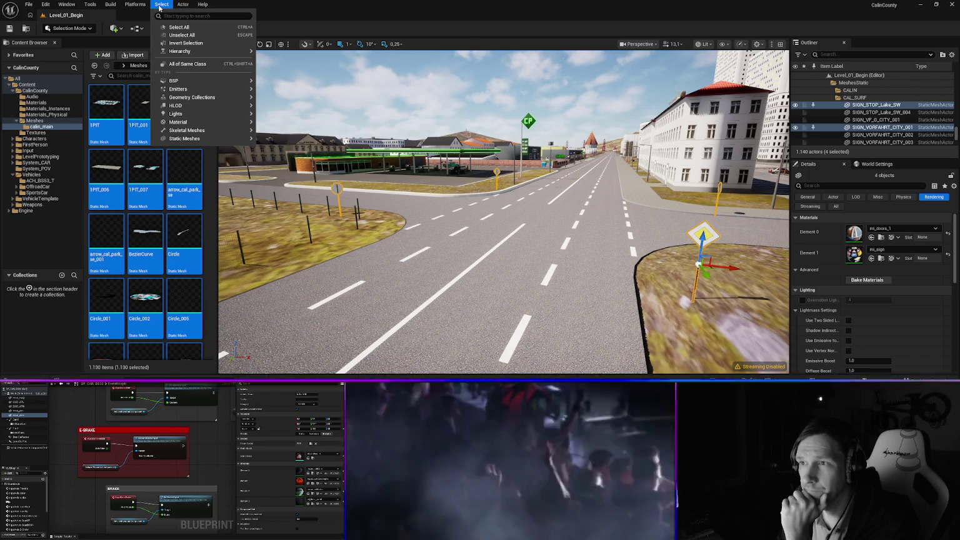
Switch to the Actor menu to view its commands, including merging the selection into a static mesh.
mouse_move(185, 6)
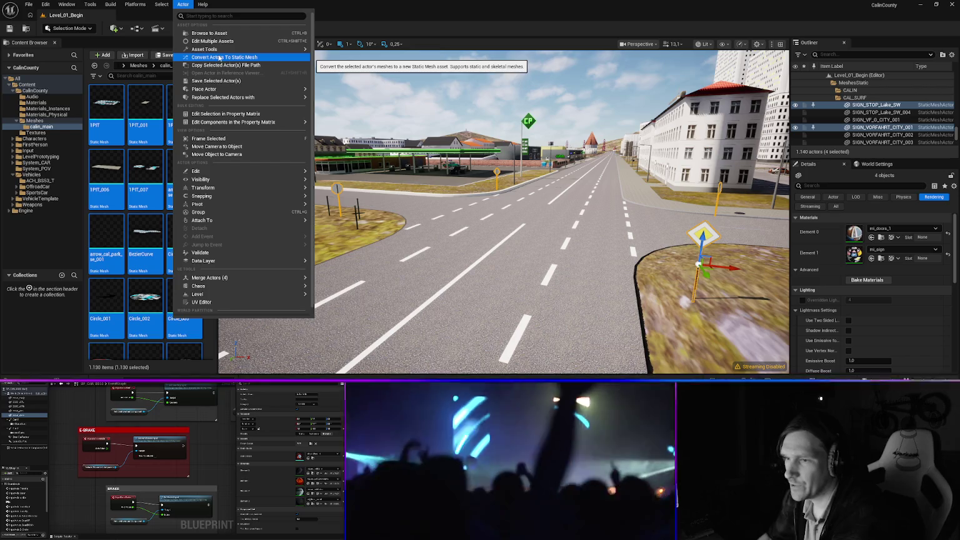
mouse_move(223, 279)
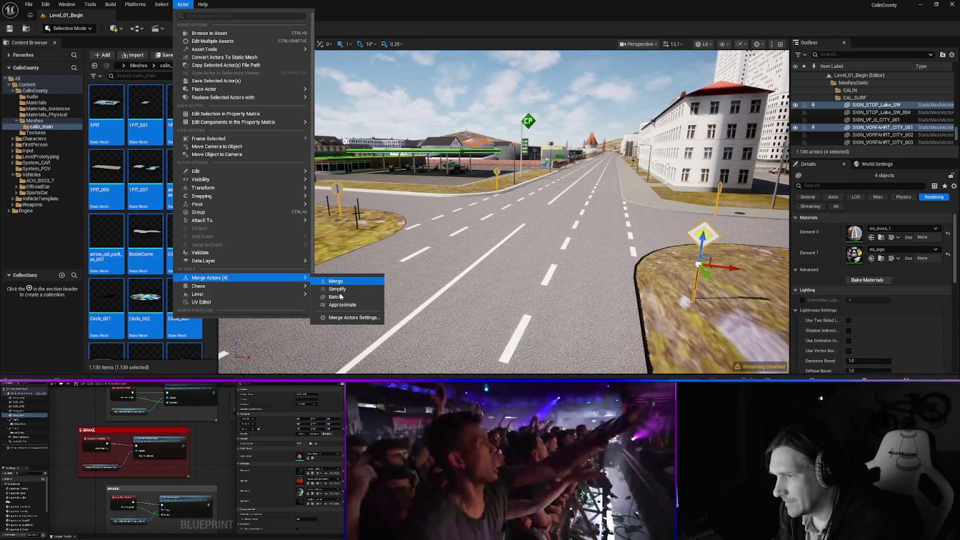
mouse_move(212, 220)
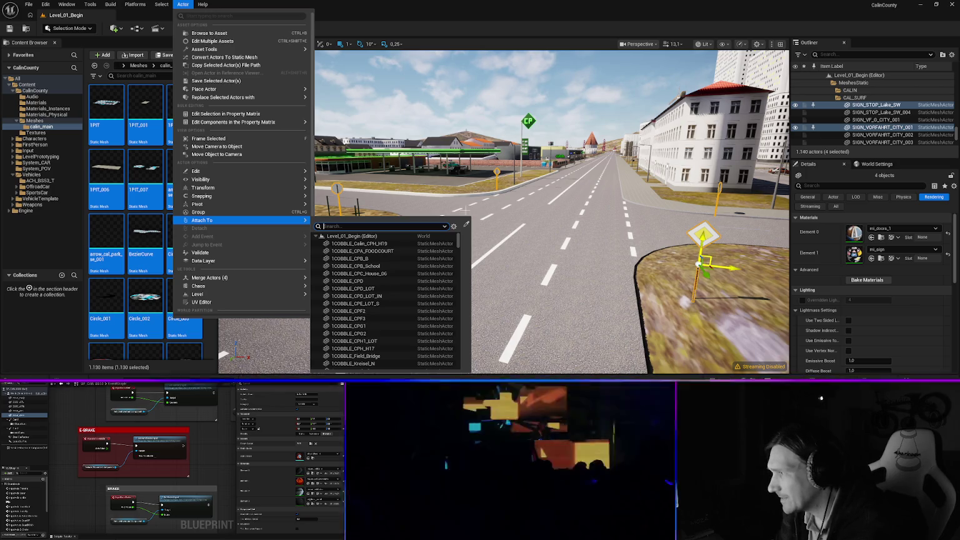
mouse_move(205, 170)
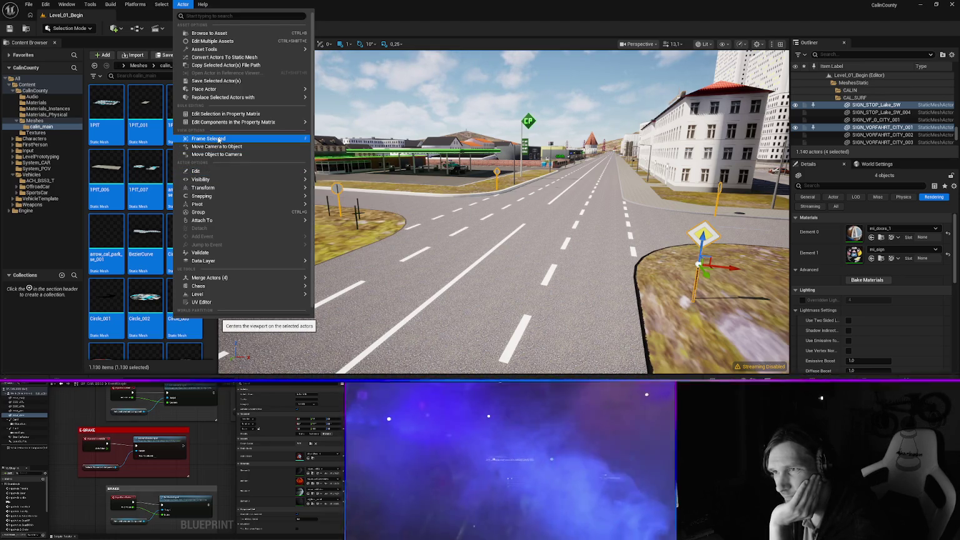
mouse_move(229, 93)
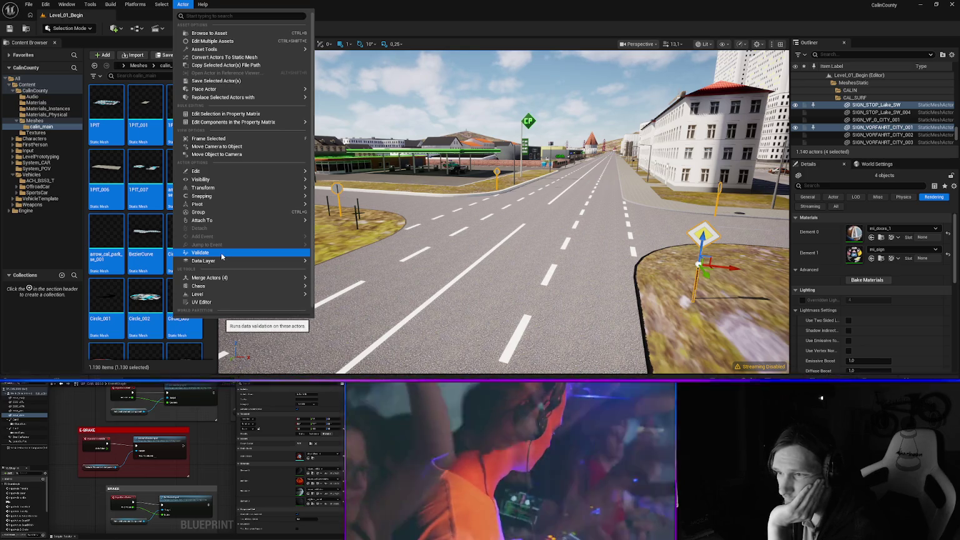
mouse_move(210, 289)
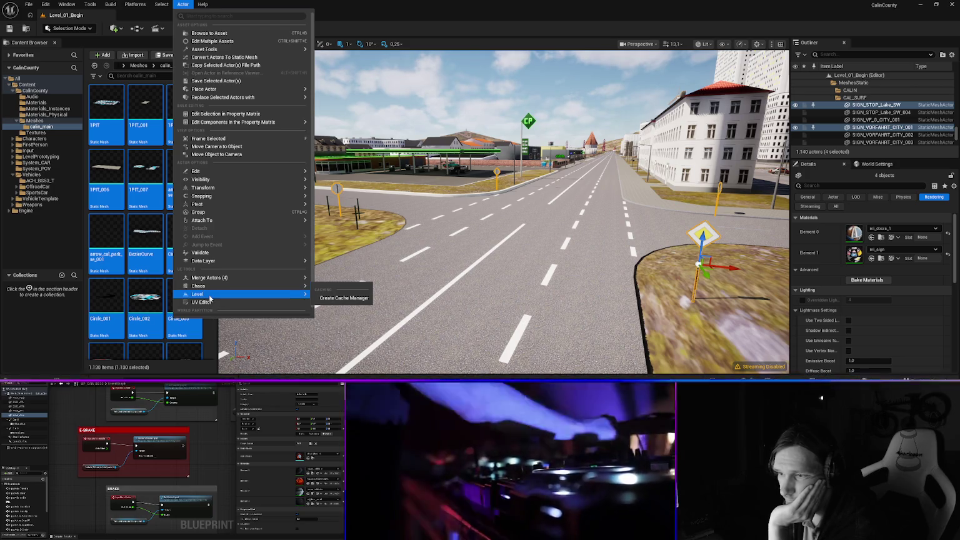
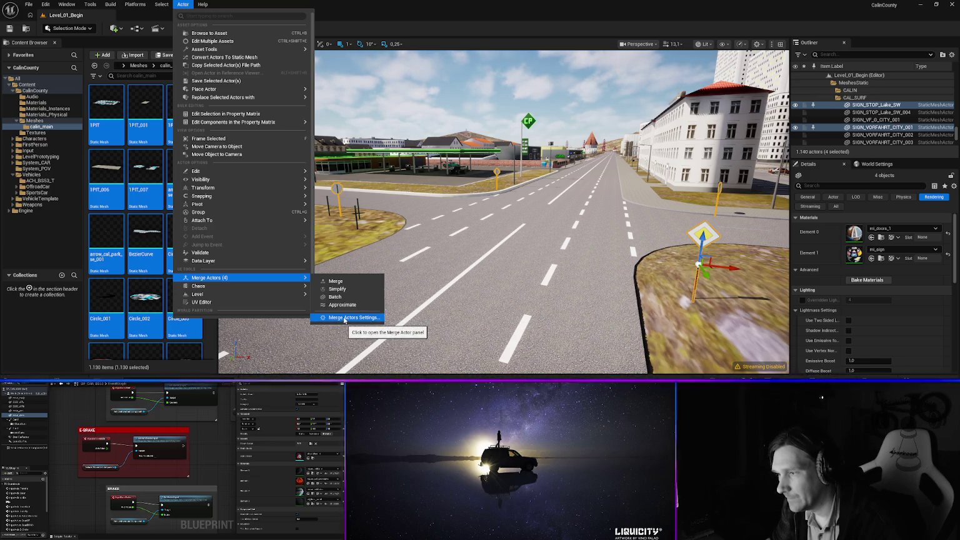
Open the Merge Actors settings for the four selected sign meshes.
click(344, 318)
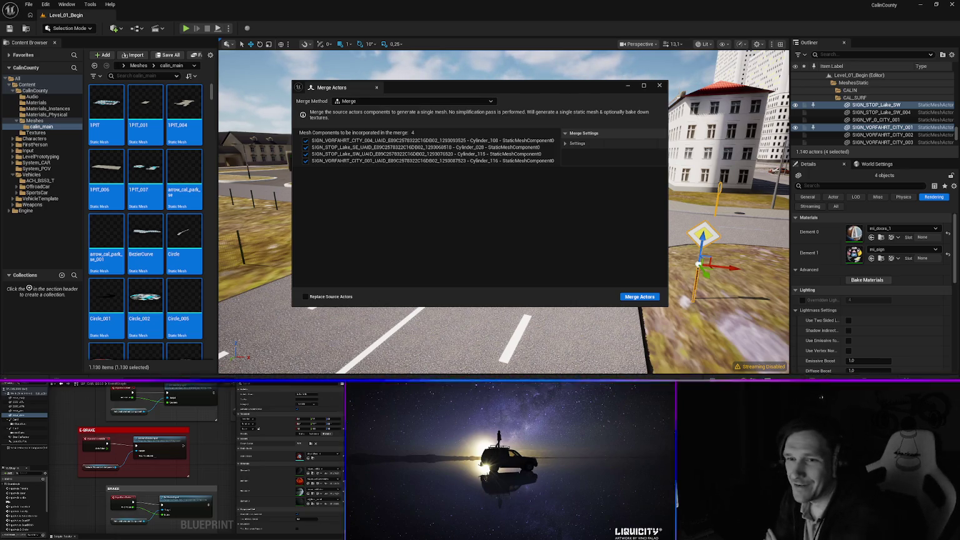
mouse_move(419, 89)
mouse_down()
mouse_move(376, 165)
mouse_move(382, 249)
mouse_up()
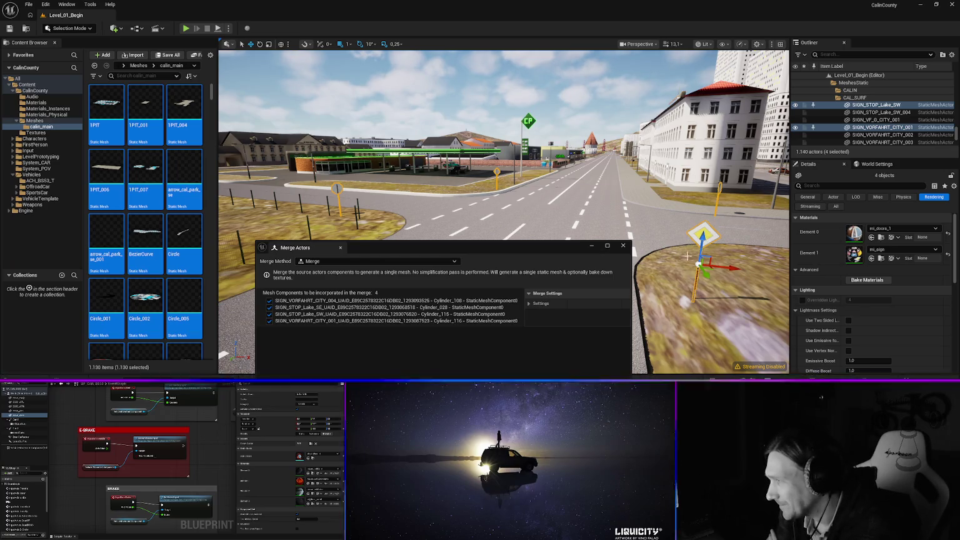
drag(443, 244, 420, 176)
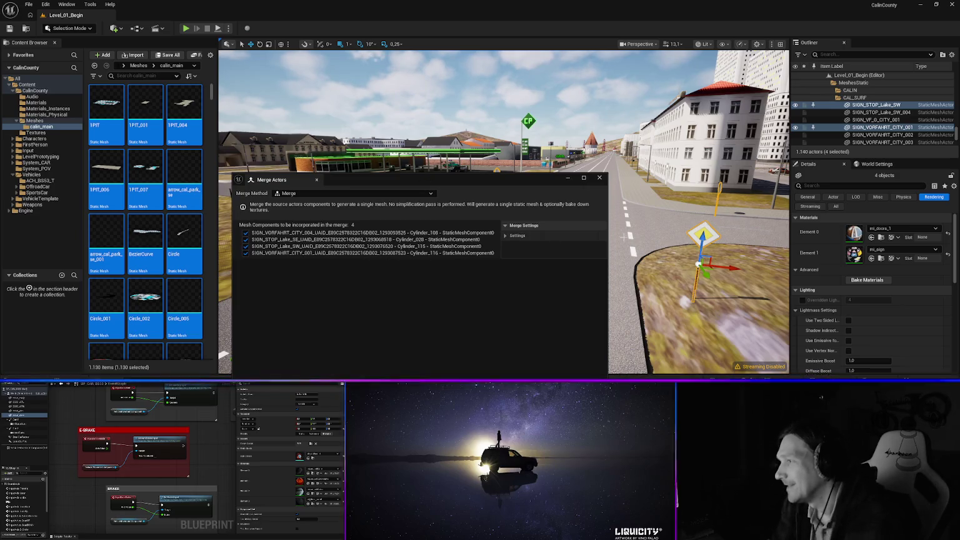
drag(534, 183, 543, 260)
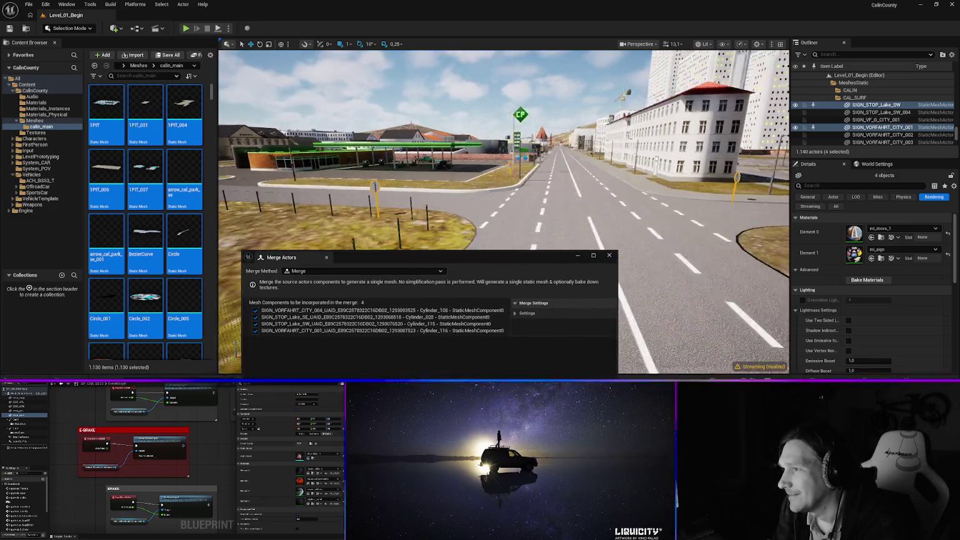
key(w)
scroll(504, 213, down, 3)
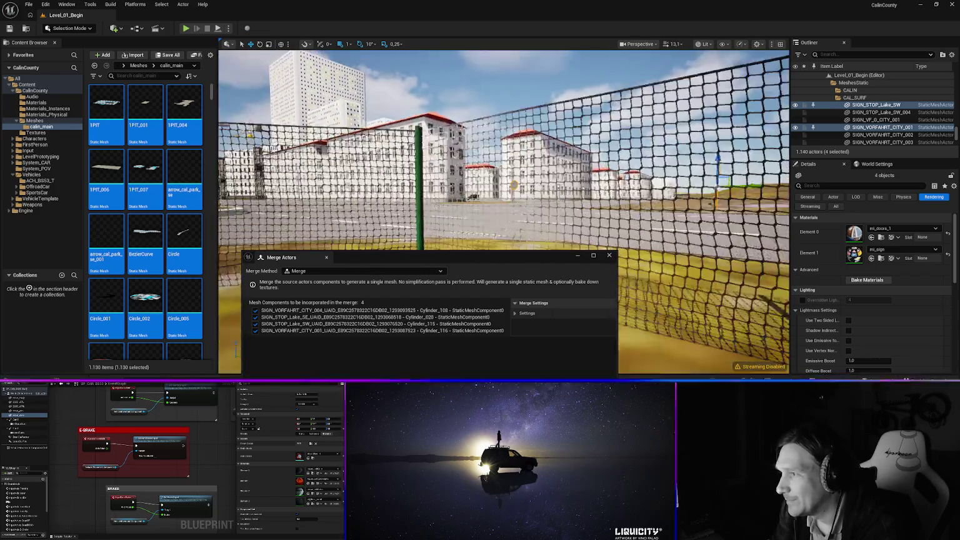
scroll(504, 213, down, 3)
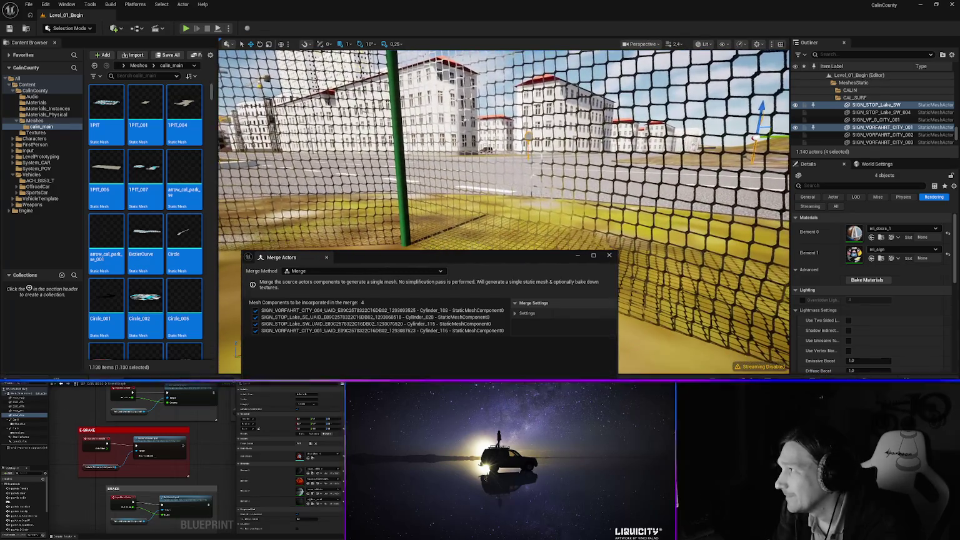
scroll(504, 212, down, 2)
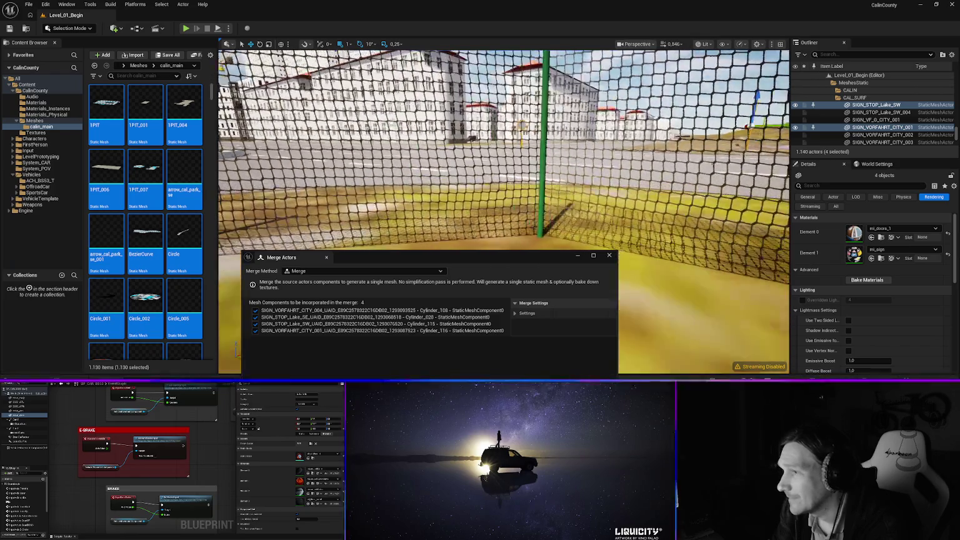
key(s)
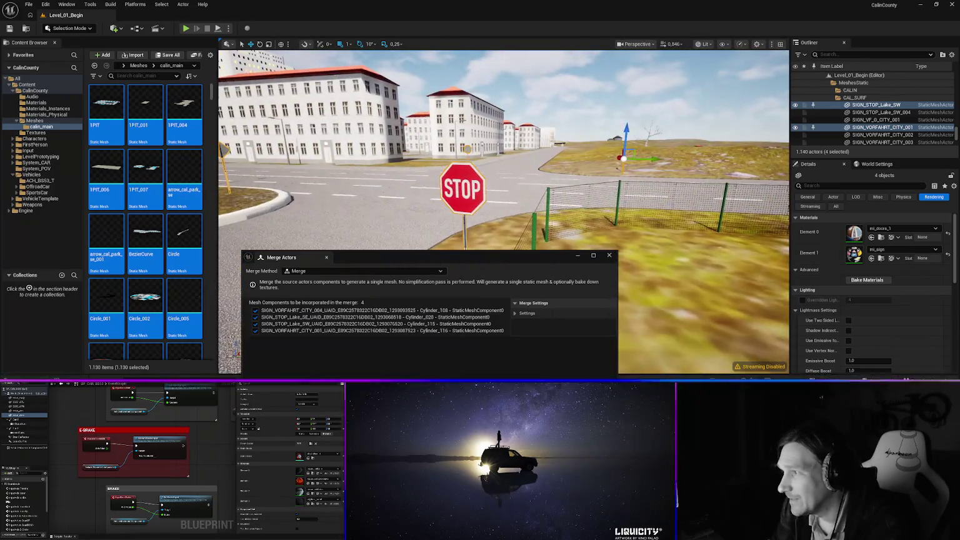
key(a)
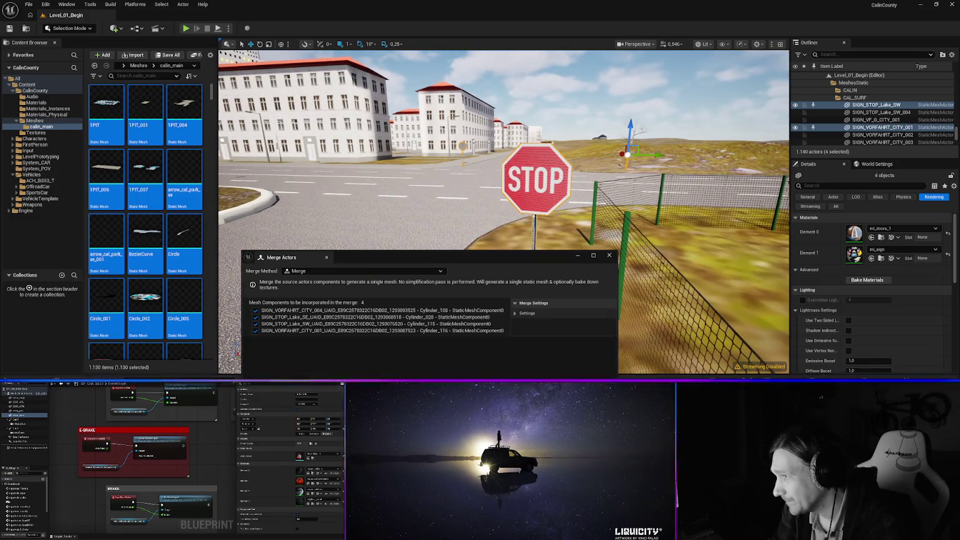
key(w)
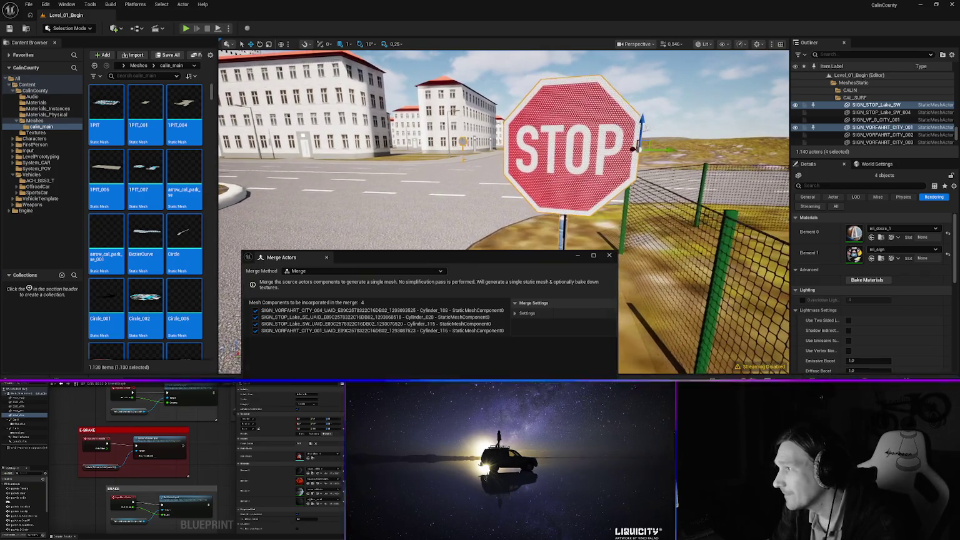
key(s)
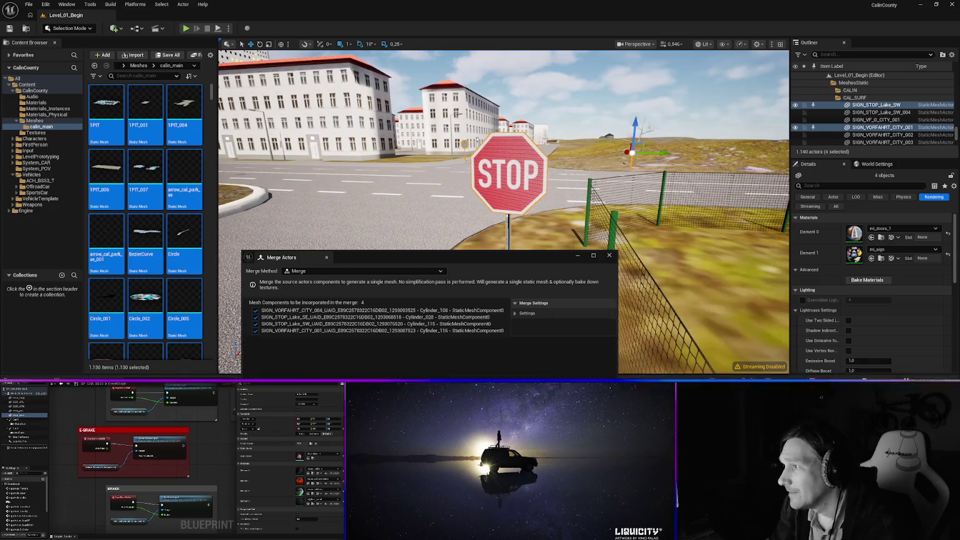
drag(382, 254, 367, 186)
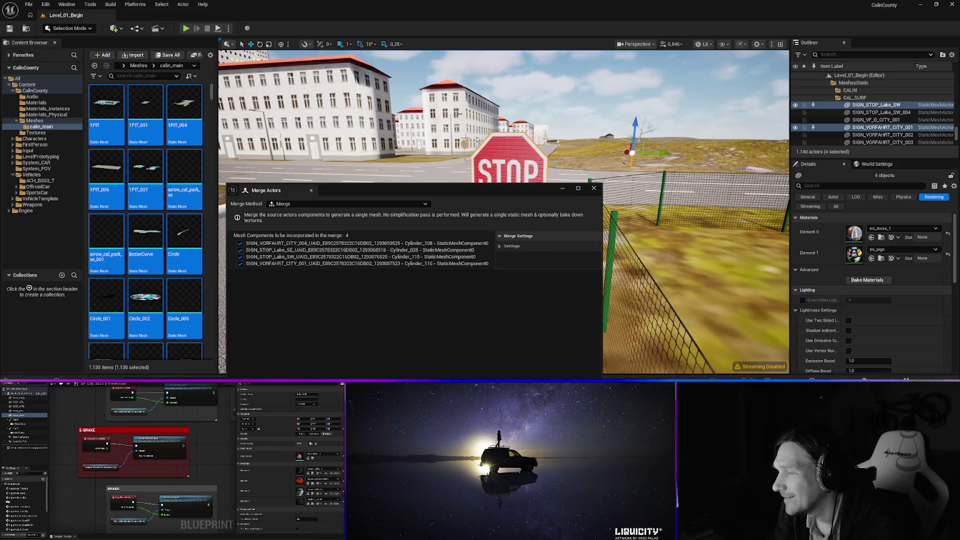
mouse_move(428, 183)
mouse_down()
mouse_move(577, 283)
mouse_move(482, 214)
mouse_move(437, 218)
mouse_up()
mouse_move(584, 134)
mouse_down()
mouse_move(553, 145)
mouse_move(538, 138)
mouse_move(555, 140)
mouse_up()
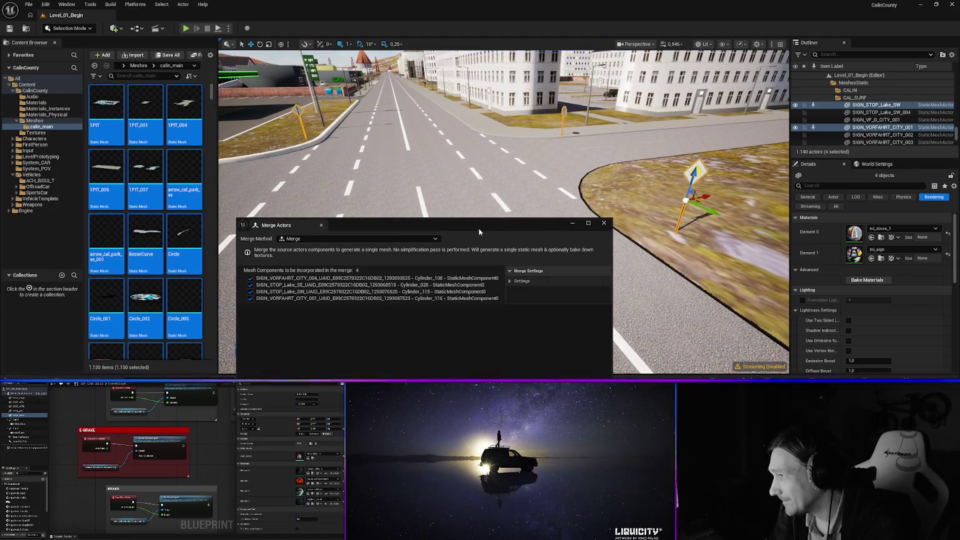
drag(450, 222, 457, 187)
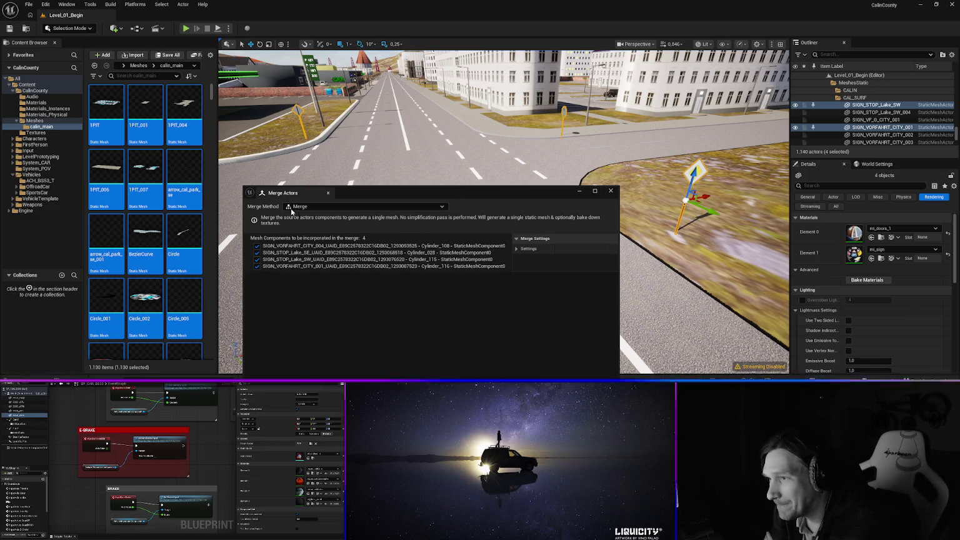
Expand the detailed Merge Settings options and widen the Merge Actors window.
click(517, 249)
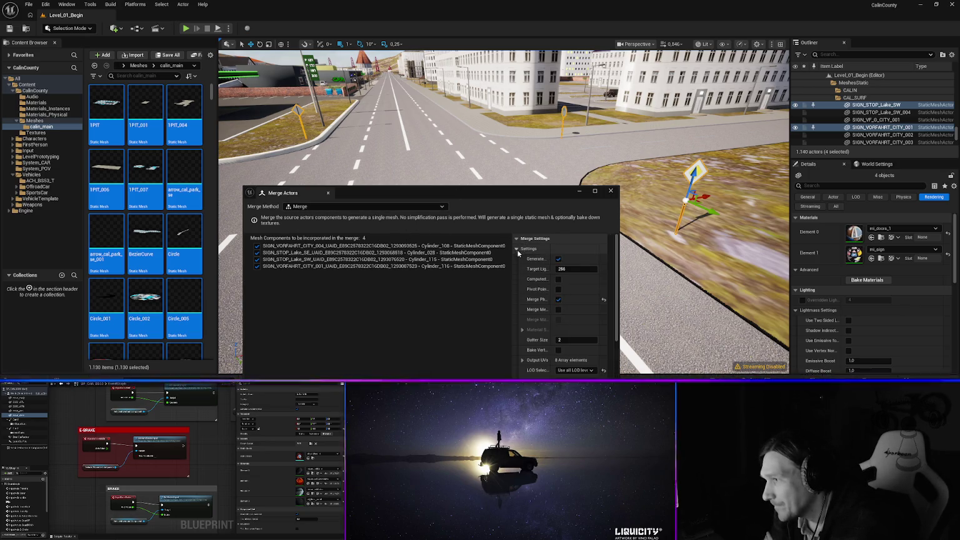
mouse_move(400, 193)
mouse_down()
mouse_move(338, 112)
mouse_move(327, 118)
mouse_up()
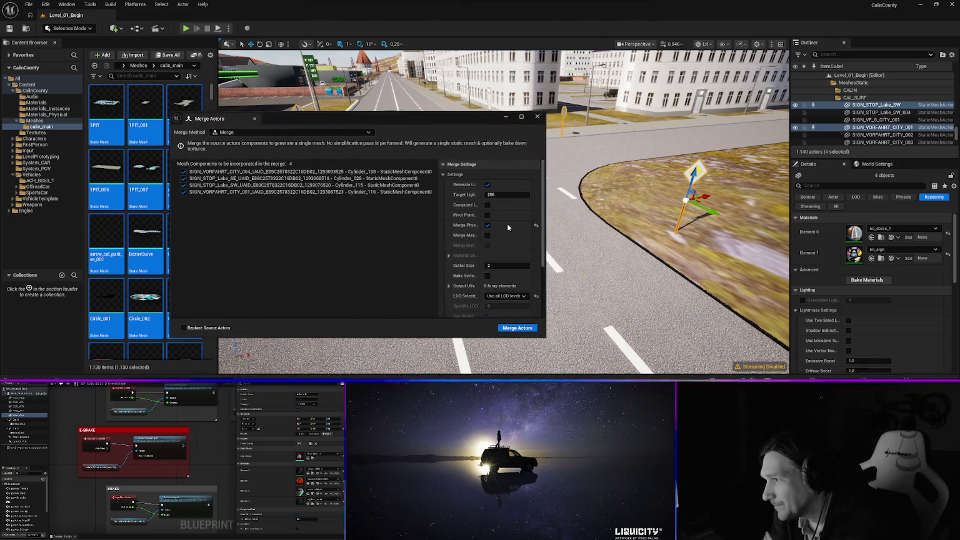
click(549, 278)
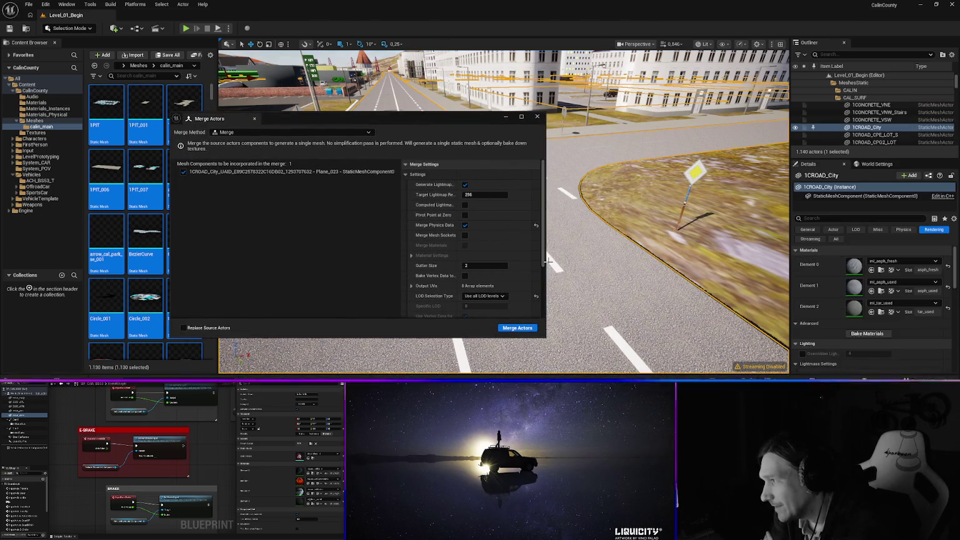
drag(545, 235, 645, 236)
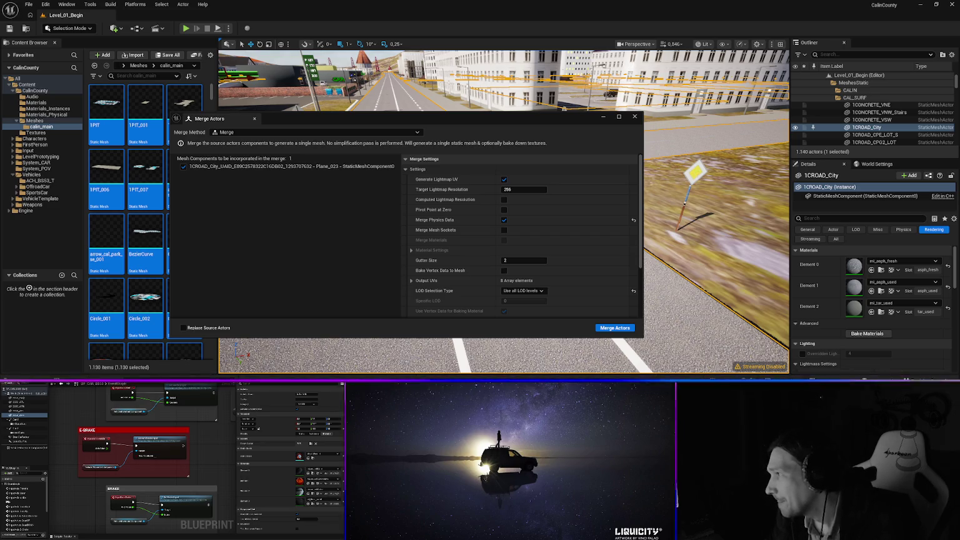
Reselect SIGN_VORFAHRT_CITY_001, SIGN_STOP_Lake_SW, SIGN_VORFAHRT_CITY_004 and SIGN_STOP_Lake_SE for merging.
click(695, 170)
drag(312, 118, 296, 162)
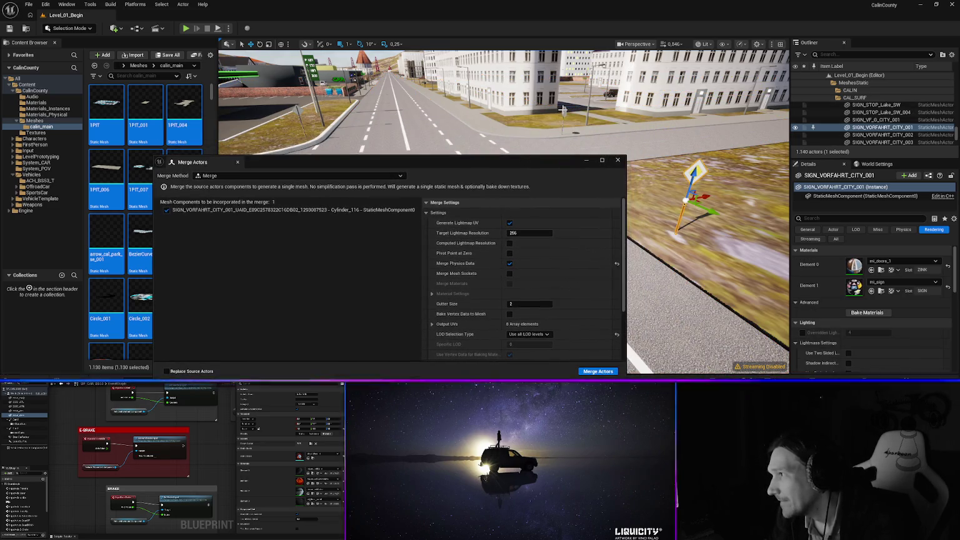
ctrl+click(562, 111)
drag(660, 158, 663, 155)
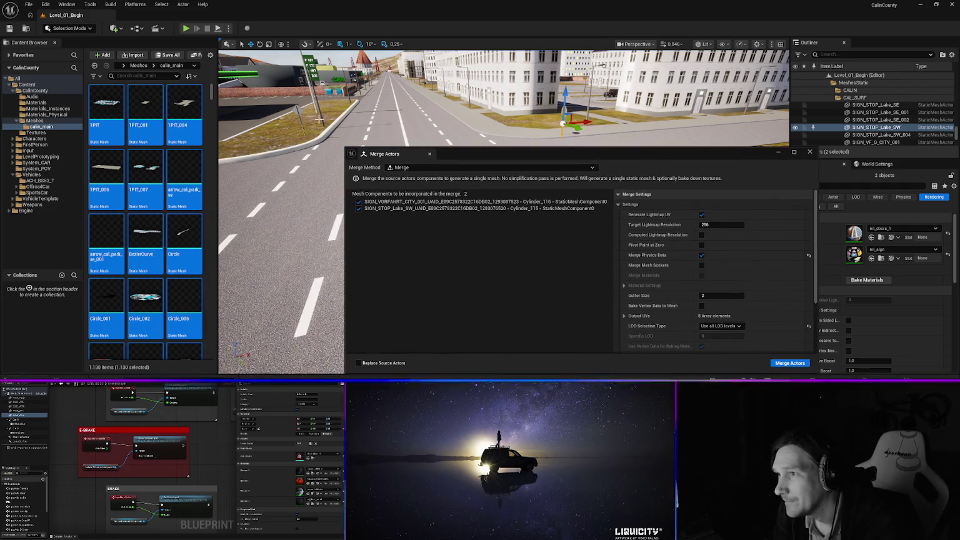
ctrl+click(575, 108)
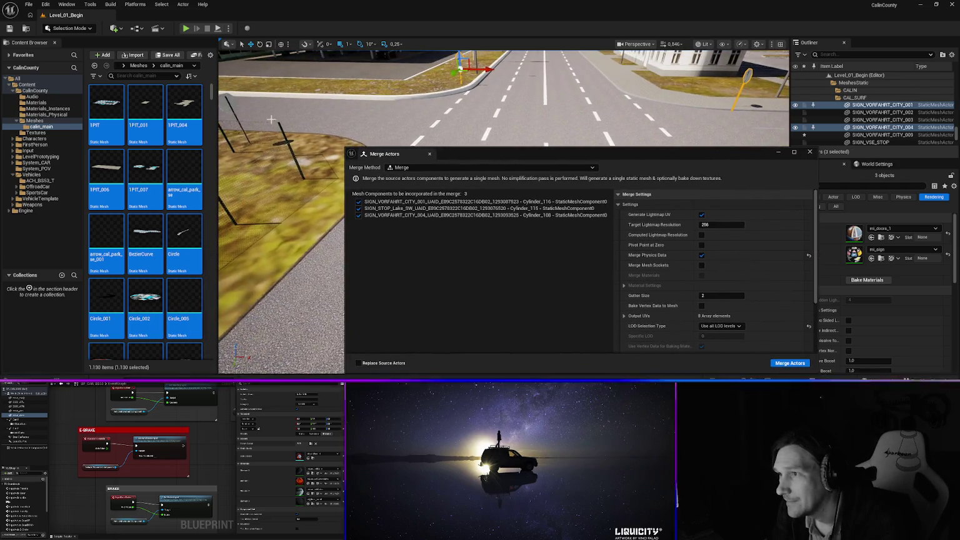
ctrl+click(341, 143)
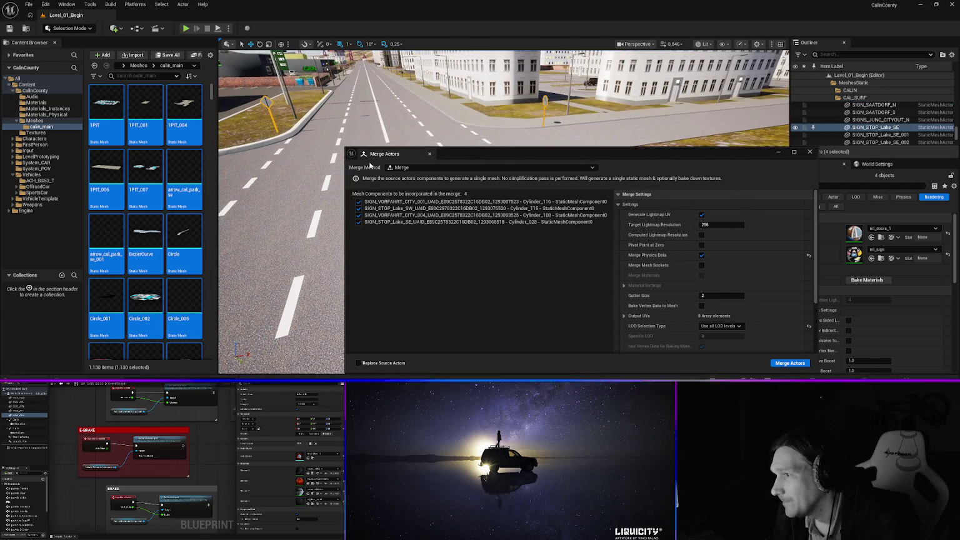
mouse_move(453, 156)
mouse_down()
mouse_move(372, 144)
mouse_move(284, 108)
mouse_move(308, 120)
mouse_up()
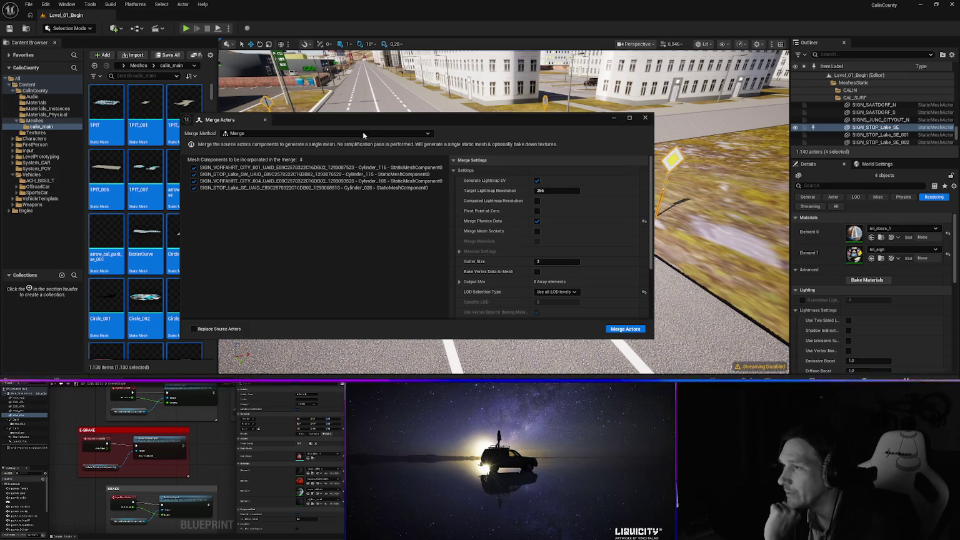
Review the merge settings, close Merge Actors without merging, and show the Textures content drawer.
mouse_move(360, 120)
mouse_down()
mouse_move(383, 143)
mouse_move(384, 129)
mouse_move(347, 129)
mouse_move(347, 140)
mouse_move(344, 112)
mouse_up()
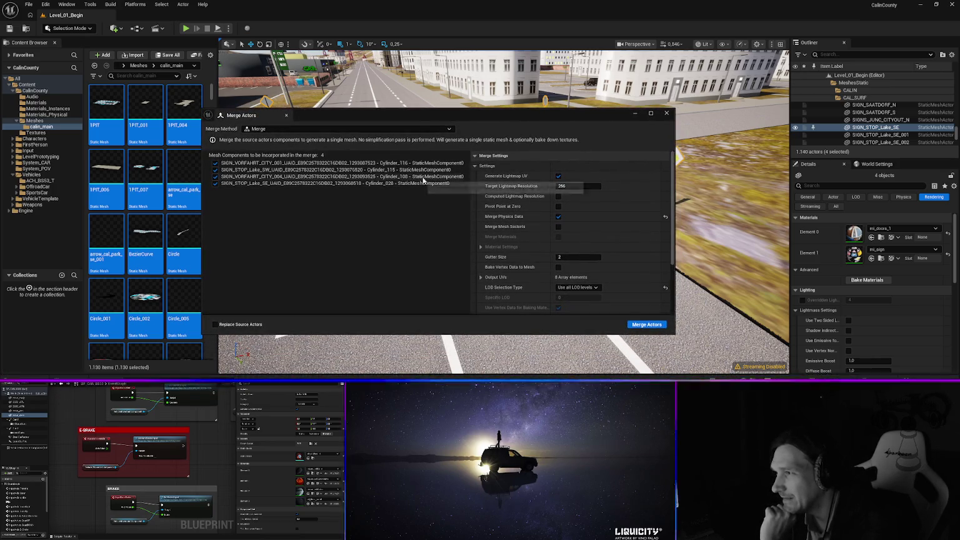
mouse_move(416, 112)
mouse_down()
mouse_move(619, 216)
mouse_move(312, 123)
mouse_move(326, 114)
mouse_up()
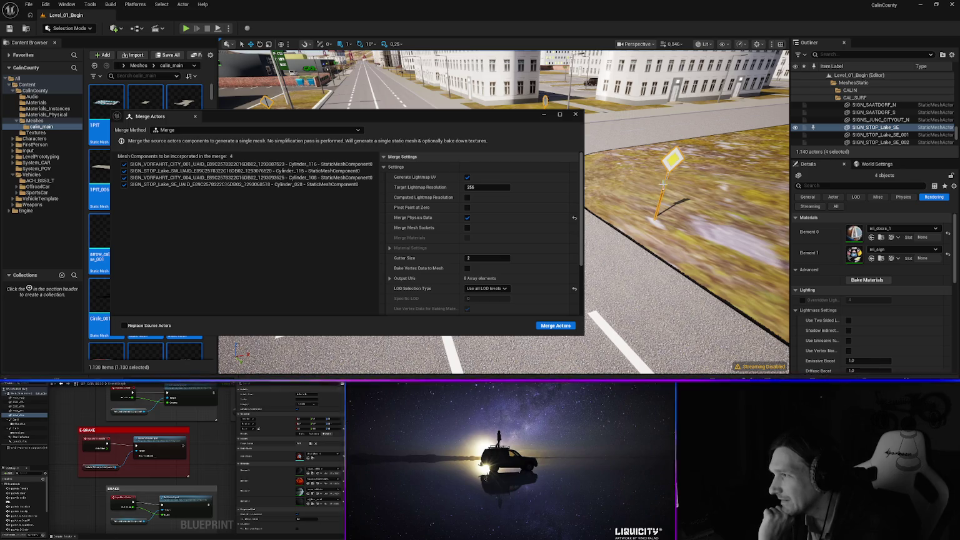
scroll(522, 283, down, 3)
scroll(522, 281, down, 2)
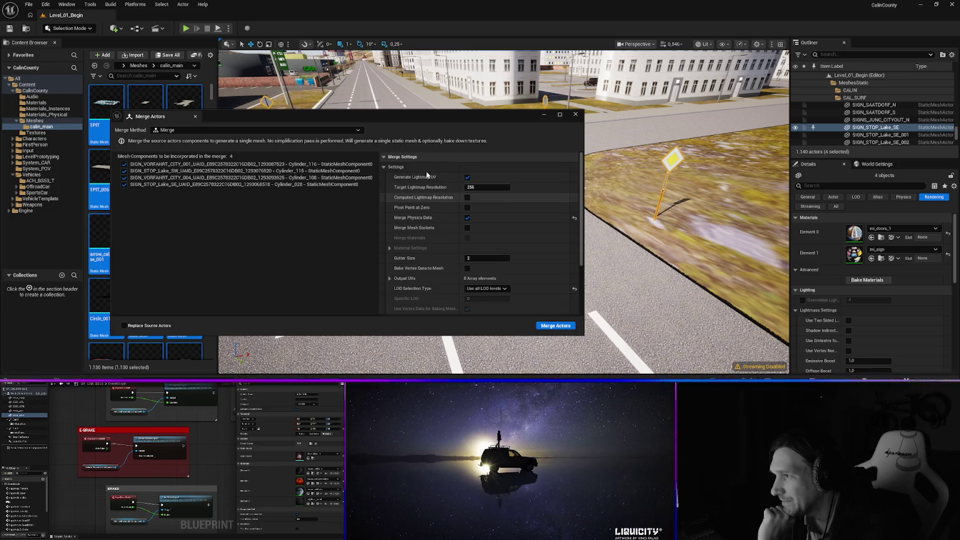
scroll(423, 236, down, 2)
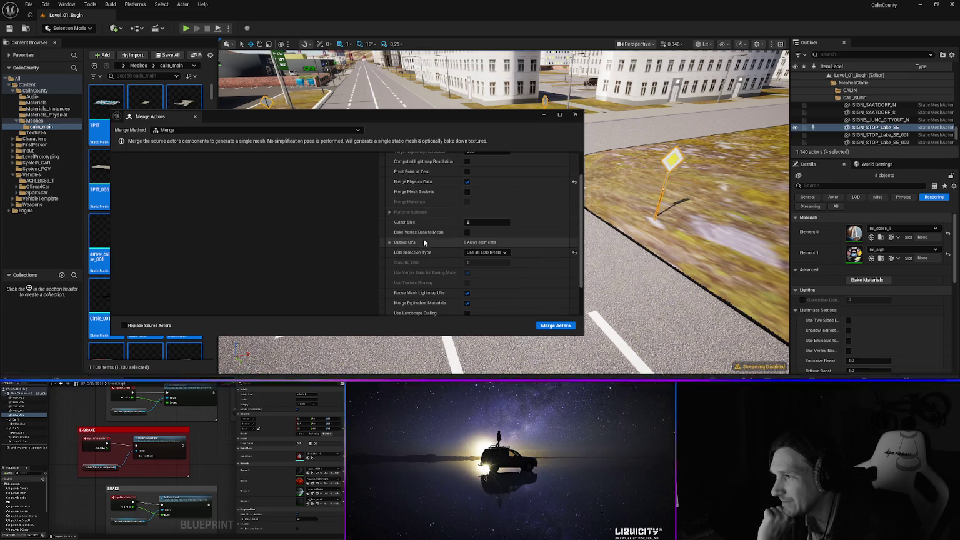
scroll(419, 244, down, 1)
scroll(419, 245, down, 2)
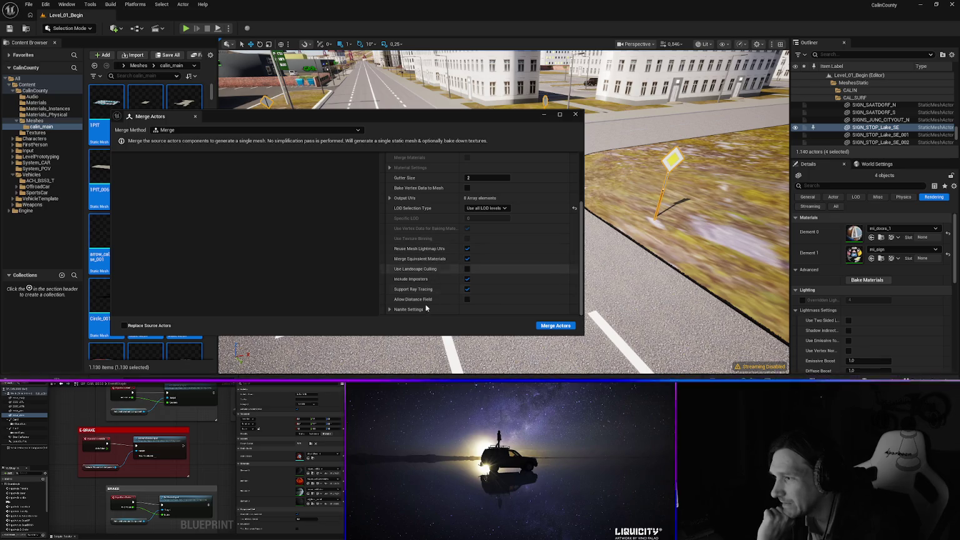
click(575, 115)
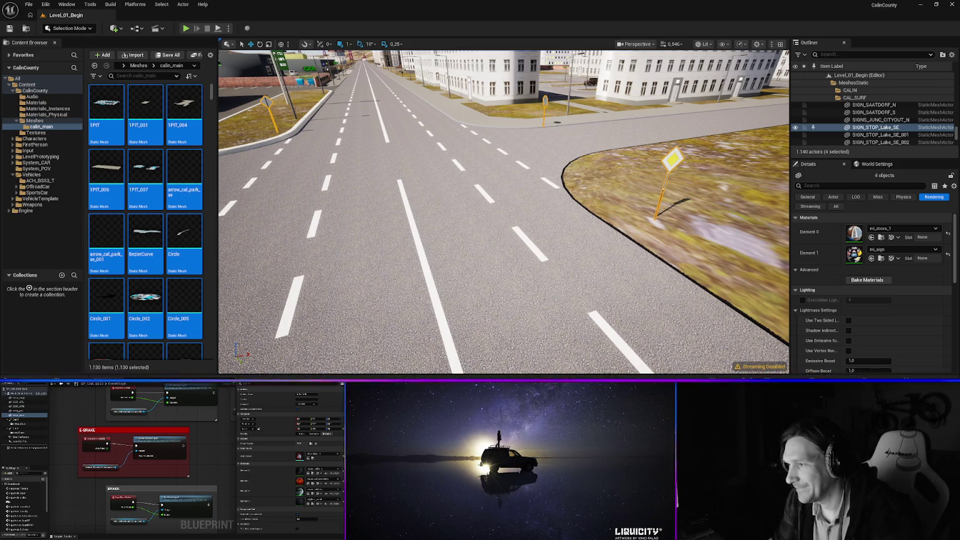
key(ctrl+space)
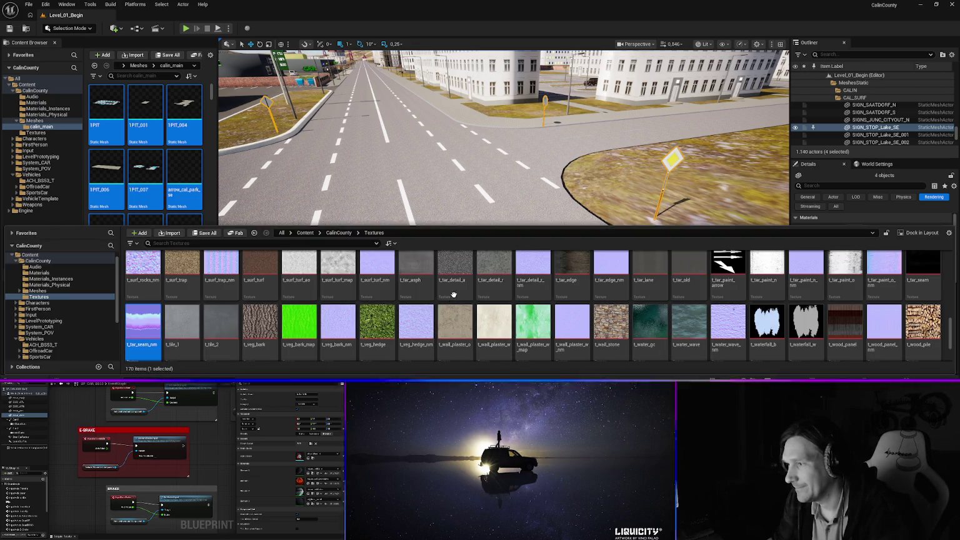
Select t_tar_detail_a, shrink the asset panel, and close the Textures Content Drawer.
click(453, 294)
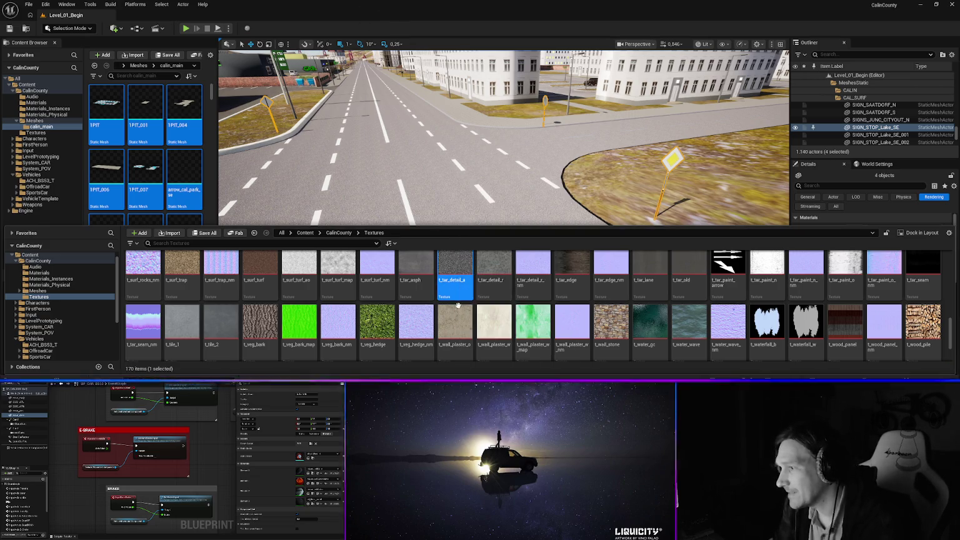
drag(456, 226, 455, 291)
key(ctrl+space)
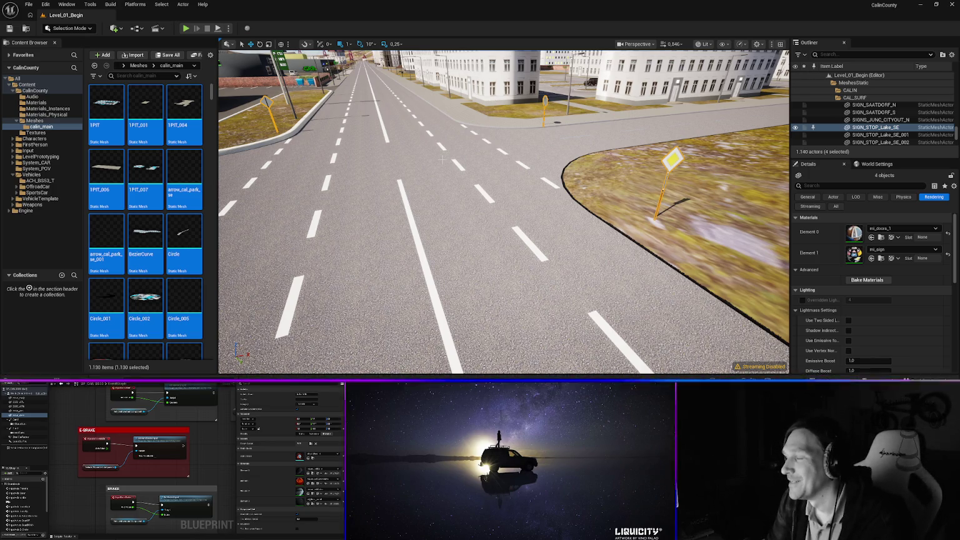
Fly down the road past the intersection and diamond sign to the STOP sign.
key(w)
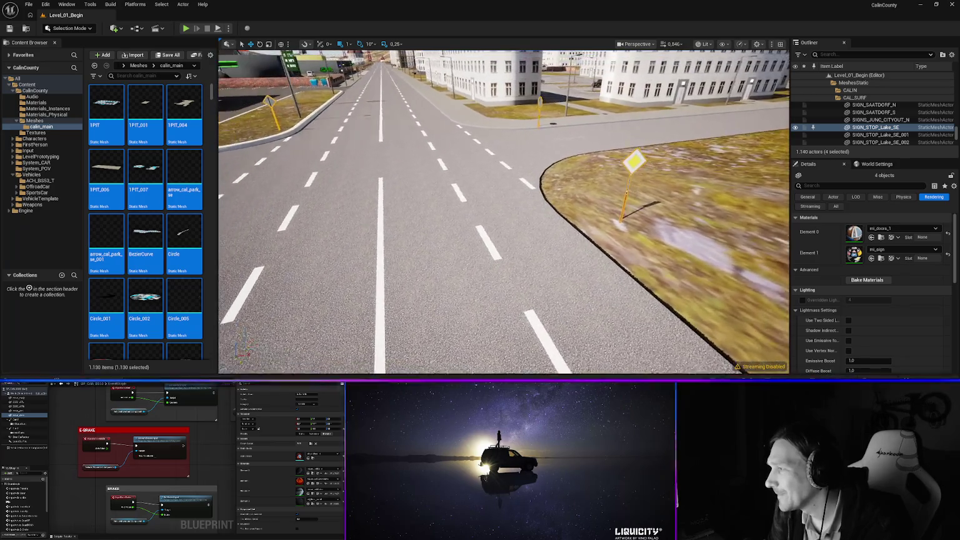
key(w)
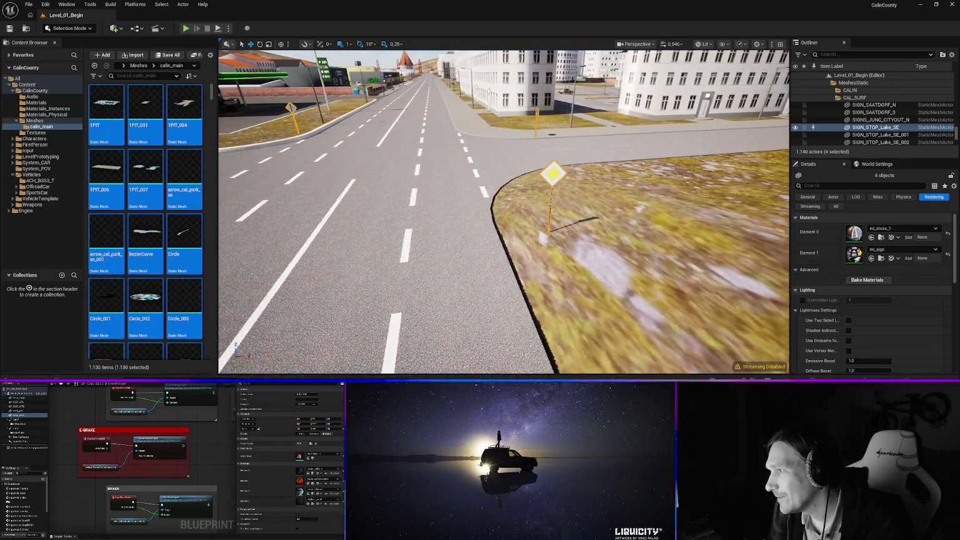
key(w)
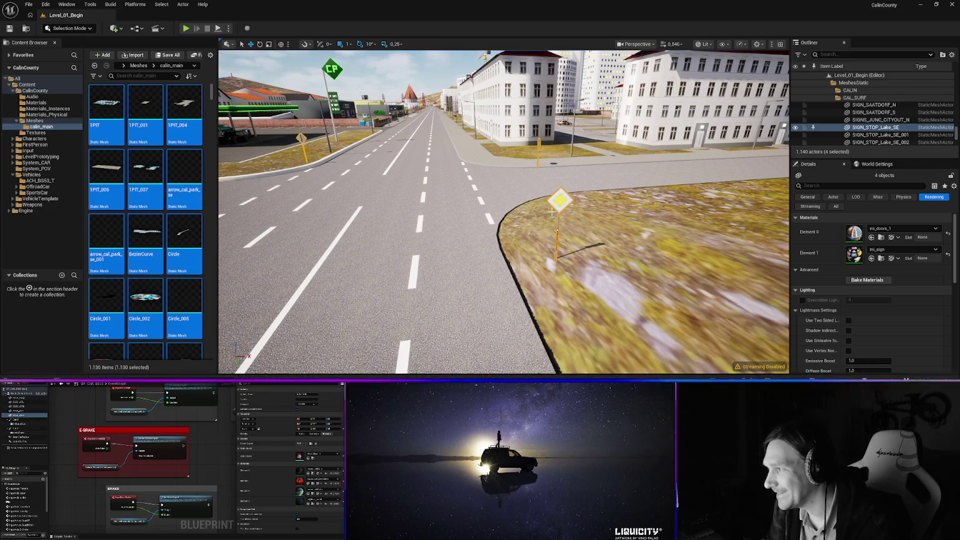
key(w)
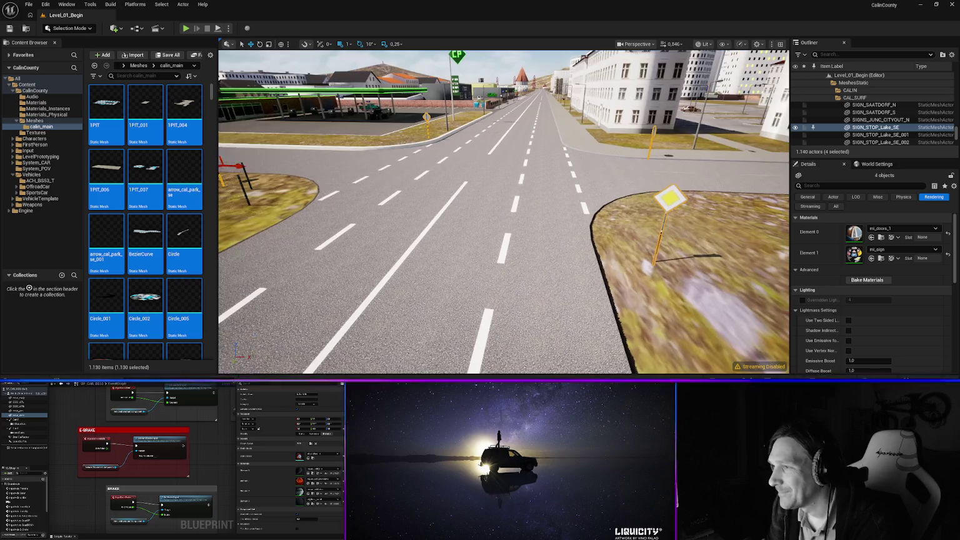
key(w)
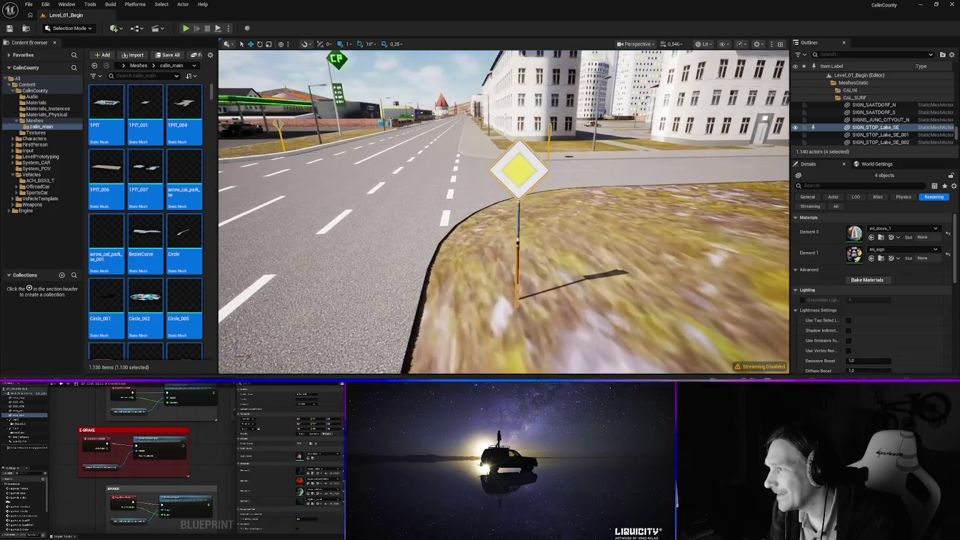
key(w)
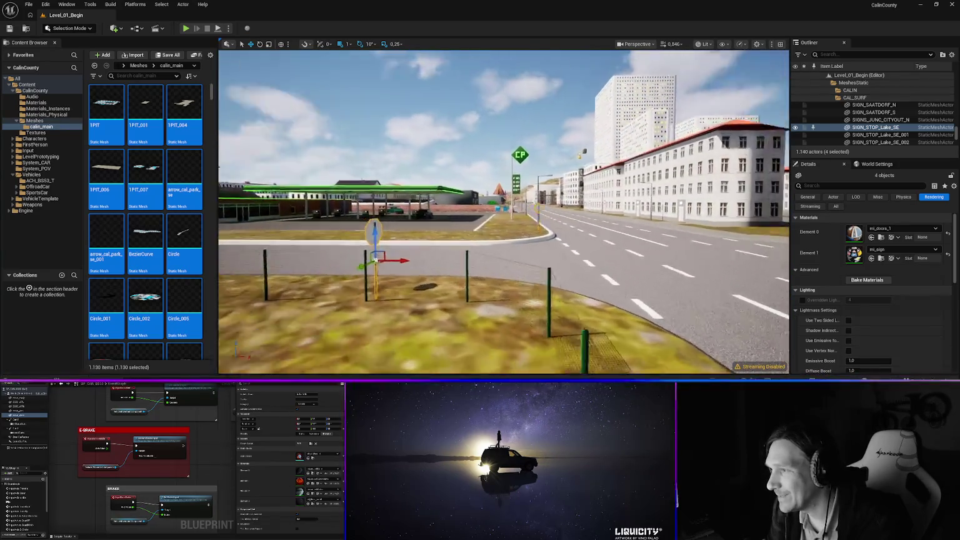
key(d)
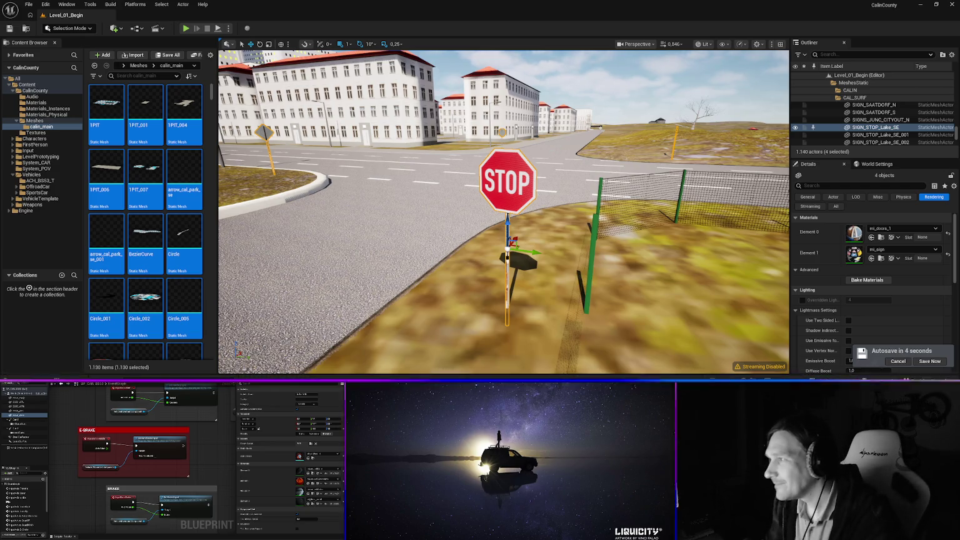
Circle the STOP sign, select the roadside priority sign, and head toward the palace street.
mouse_move(504, 212)
mouse_down()
mouse_move(391, 213)
mouse_move(312, 235)
mouse_move(222, 235)
mouse_move(400, 206)
mouse_move(524, 157)
mouse_up()
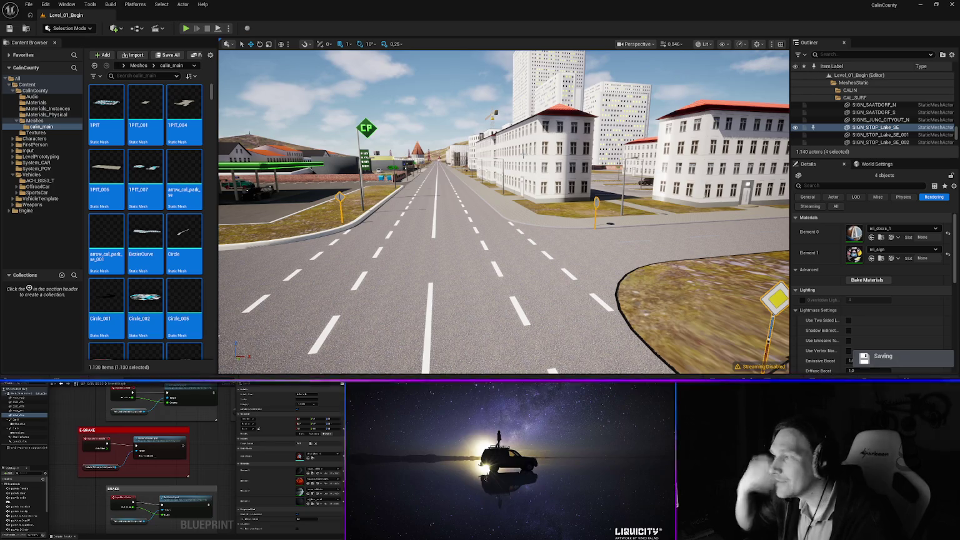
drag(397, 230, 380, 230)
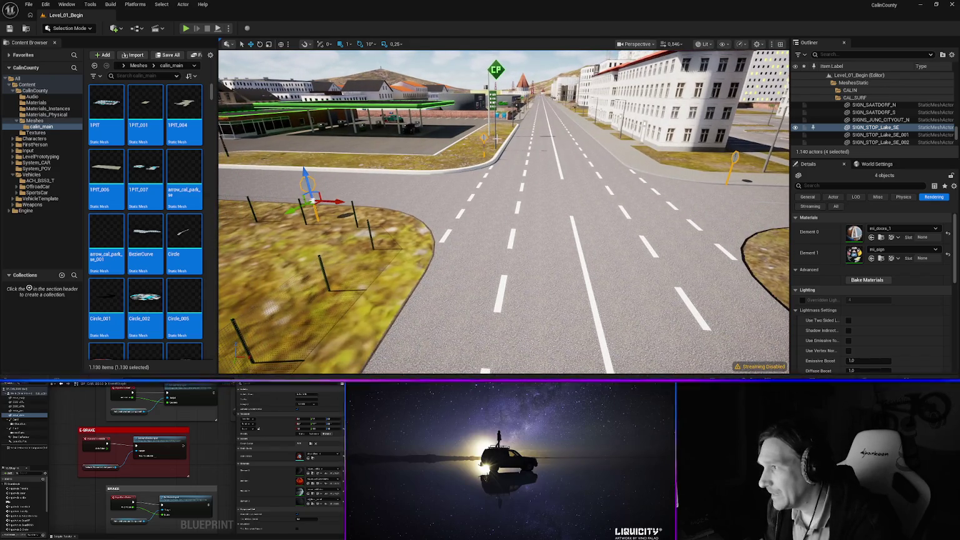
drag(719, 153, 728, 146)
mouse_move(576, 233)
mouse_down()
mouse_move(584, 228)
mouse_move(563, 232)
mouse_up()
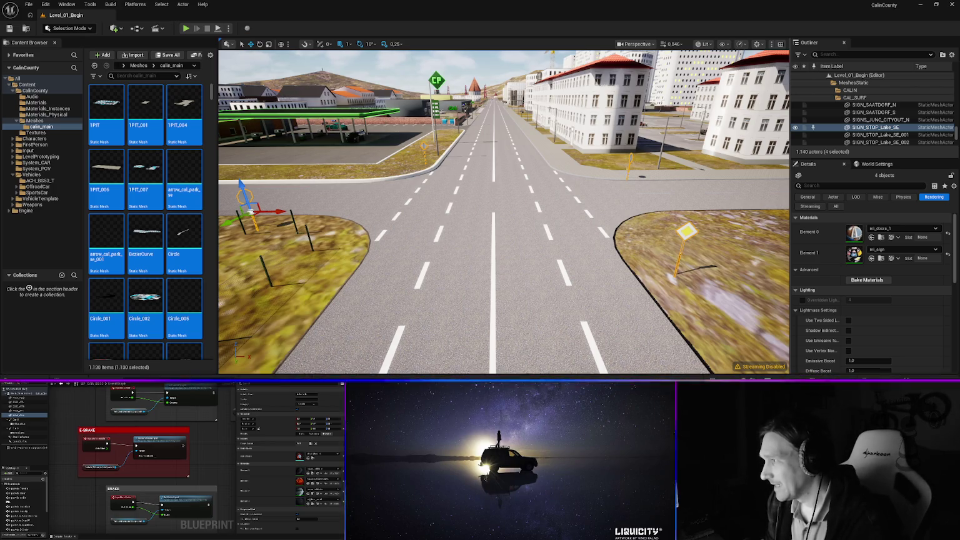
drag(576, 232, 587, 229)
drag(644, 236, 641, 236)
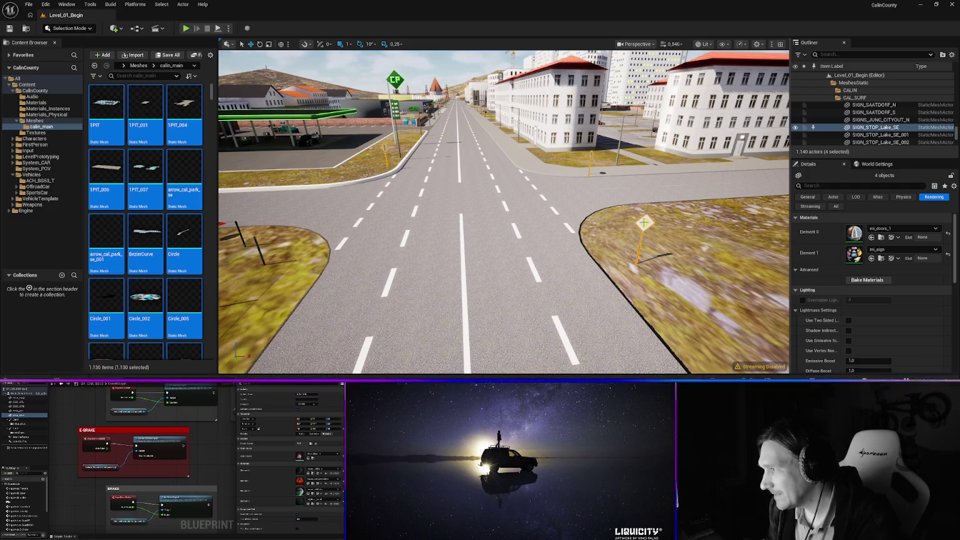
click(644, 225)
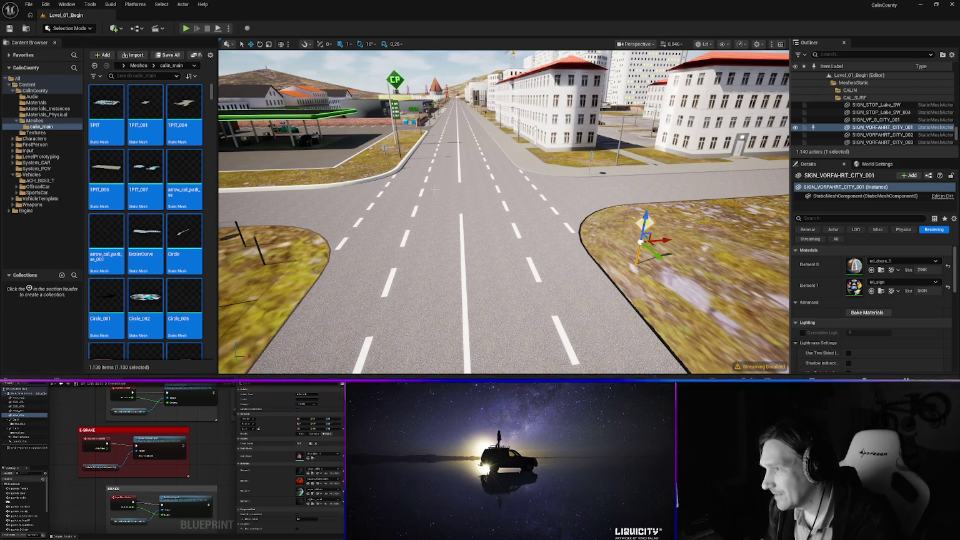
scroll(642, 235, up, 3)
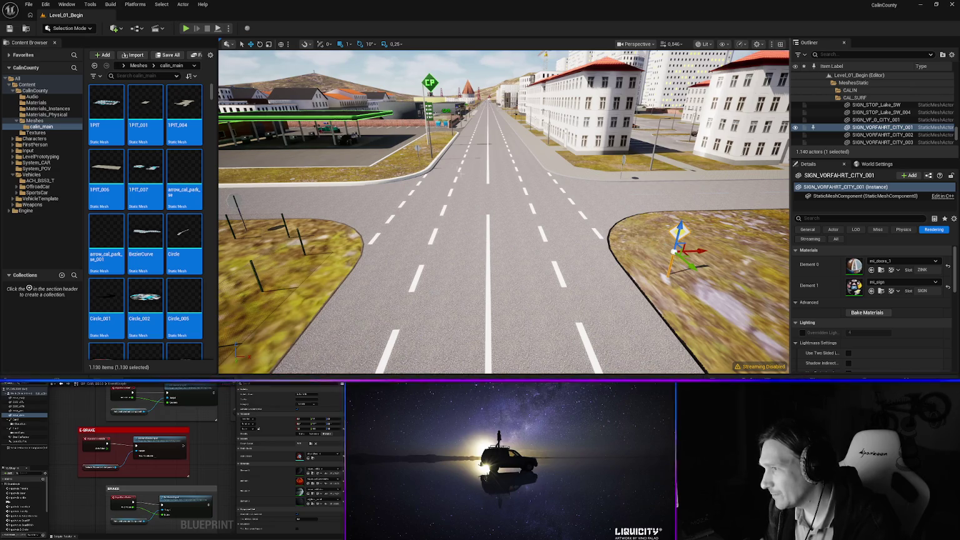
drag(235, 200, 222, 189)
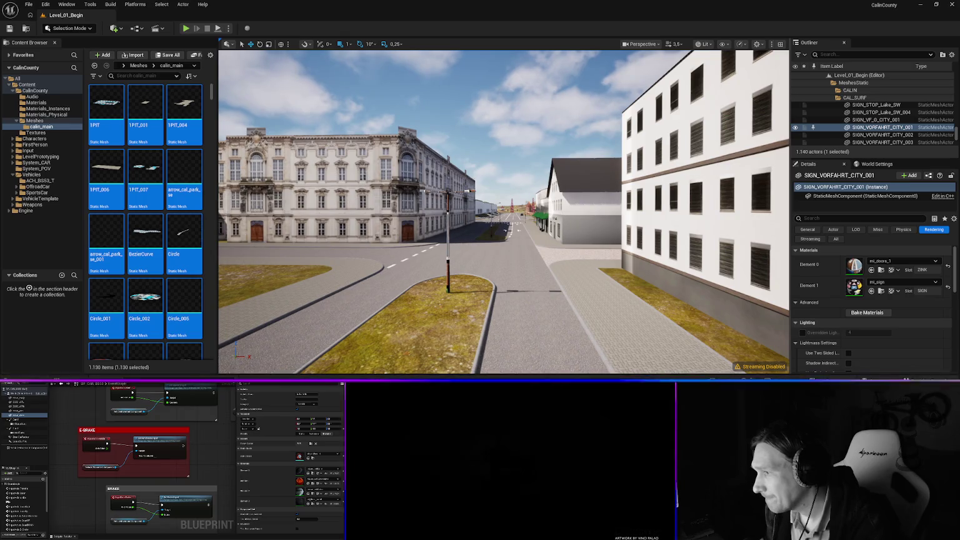
Give the school lamp post's Element 0 the mi_zinc material.
click(643, 265)
click(448, 256)
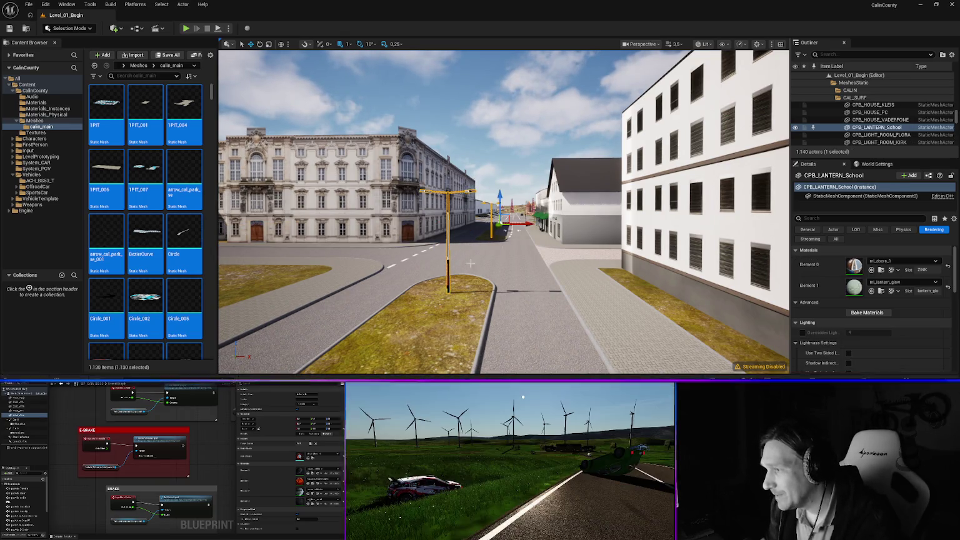
click(900, 263)
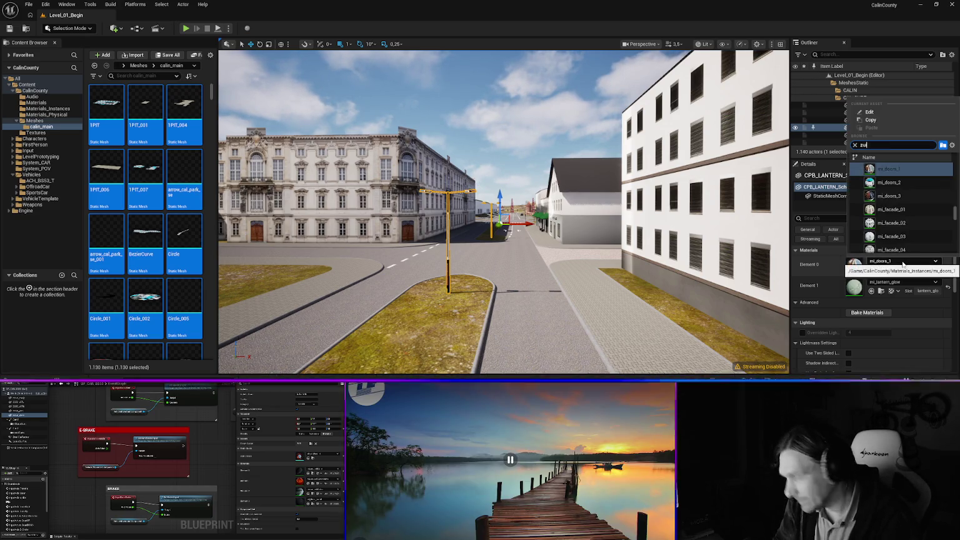
text(i)
key(BackSpace)
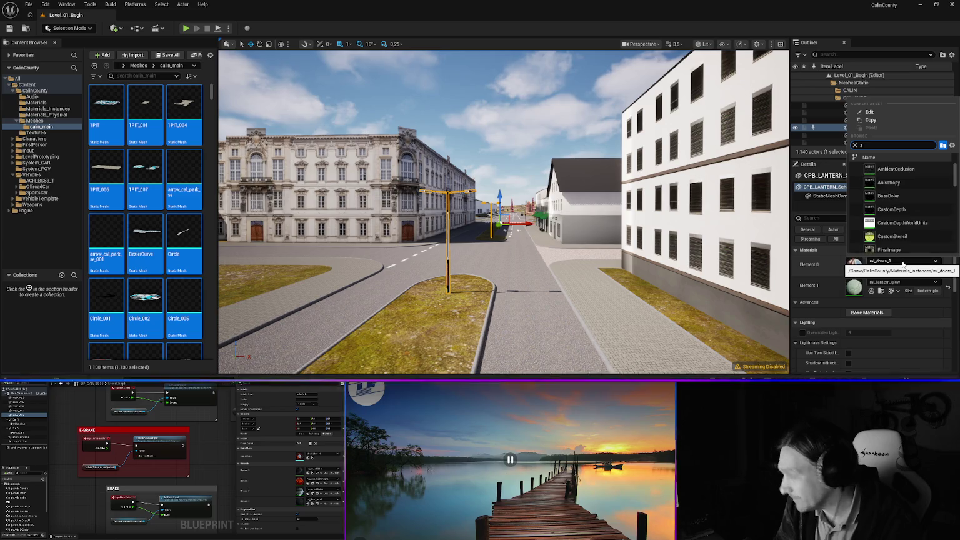
text(inc)
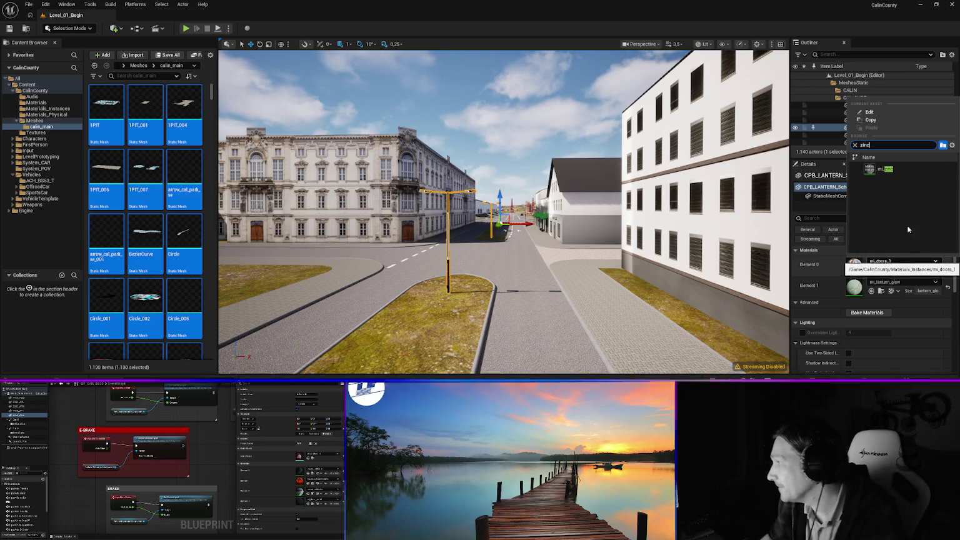
click(894, 169)
Switch the AMPEL_Calin_Park_JSW traffic light's first material slot to mi_zinc.
drag(512, 275, 500, 178)
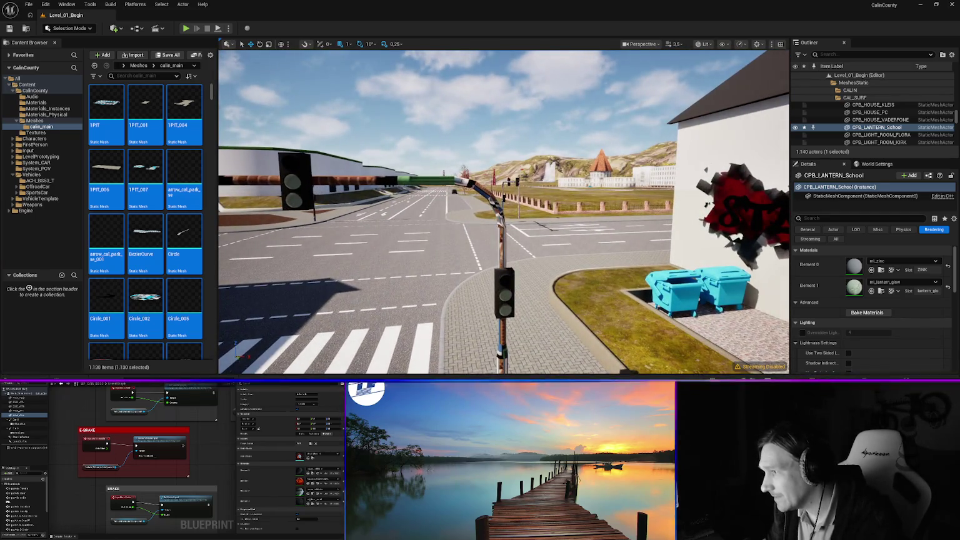
click(501, 250)
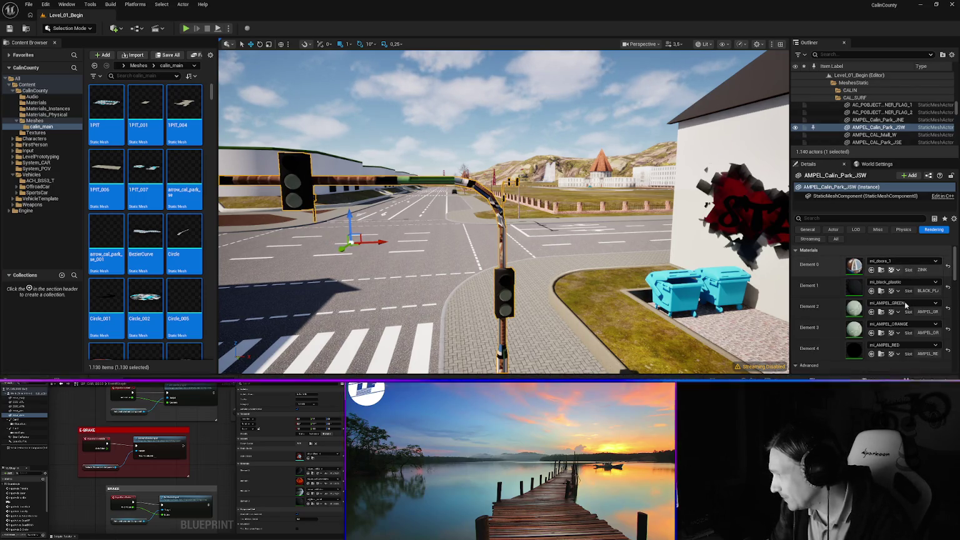
click(895, 261)
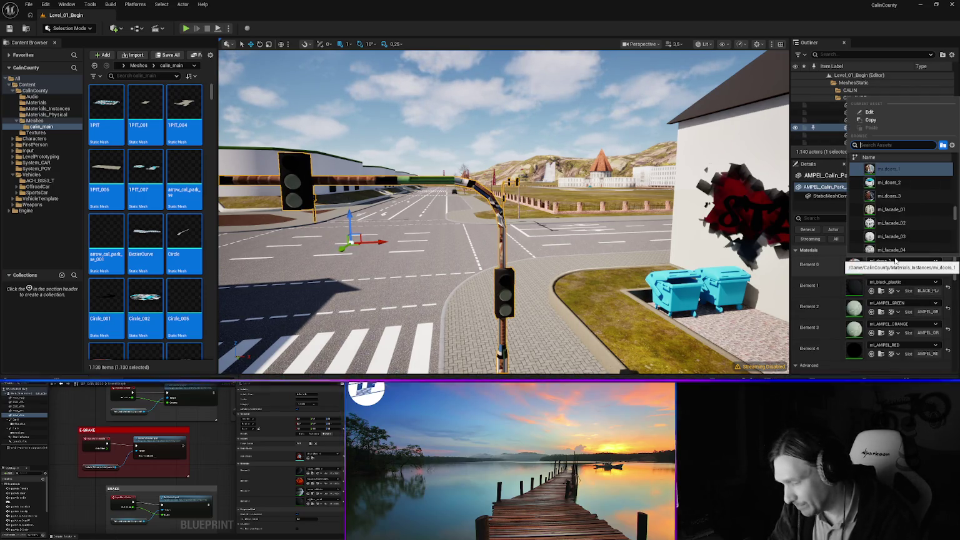
text(zinc)
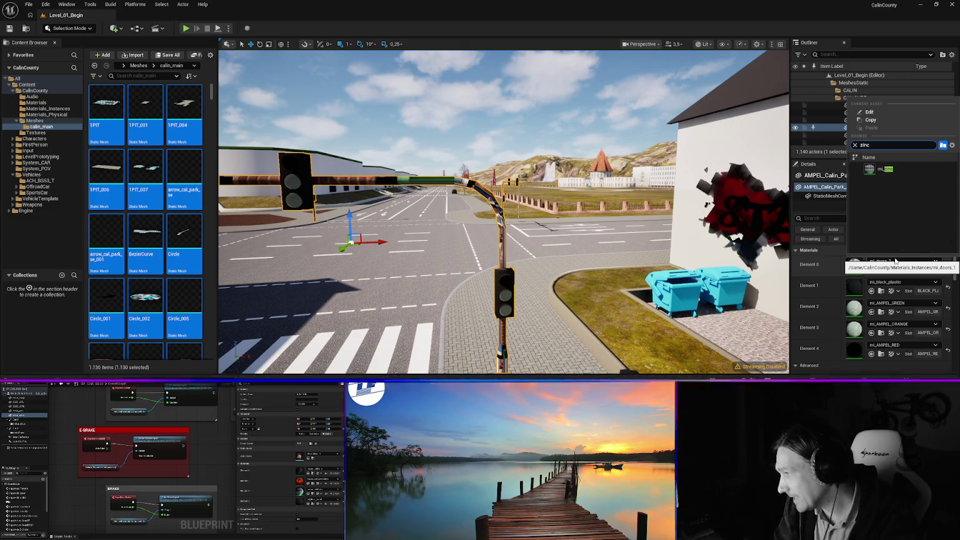
key(Return)
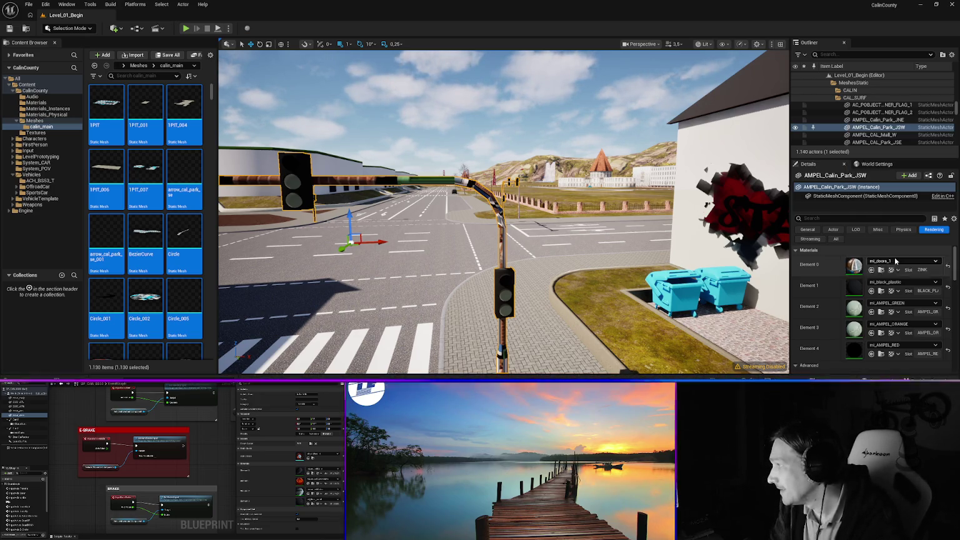
Apply mi_zinc to the park wall lantern's first material slot.
drag(425, 238, 335, 231)
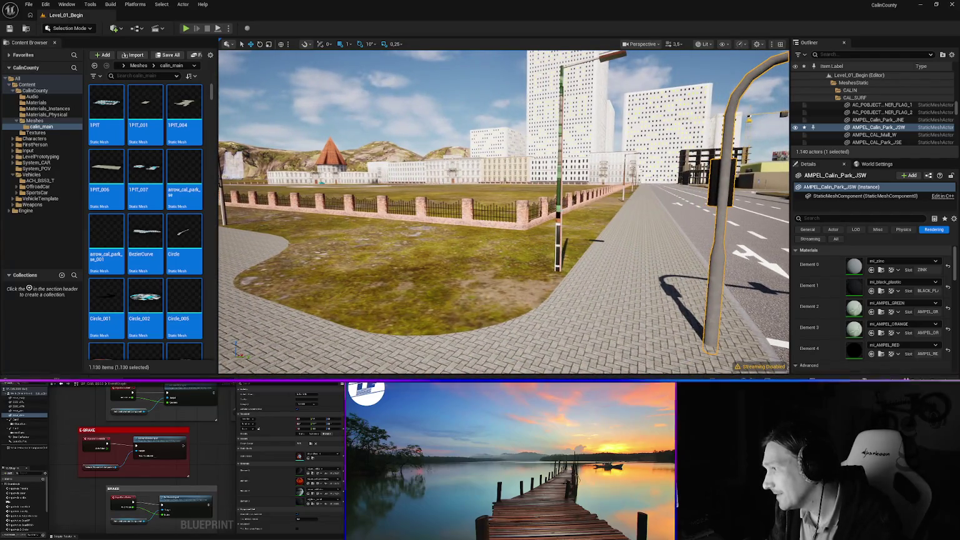
click(560, 187)
click(887, 261)
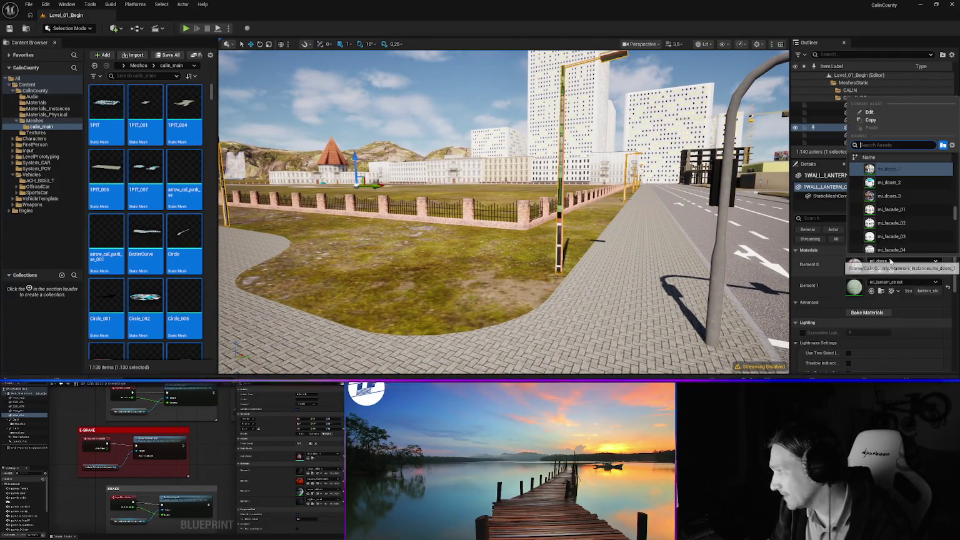
text(stec)
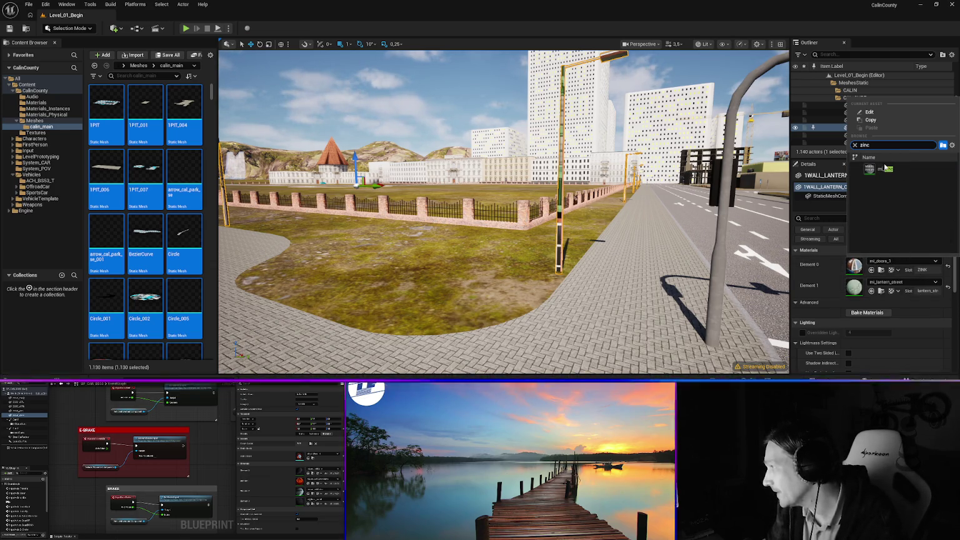
key(Escape)
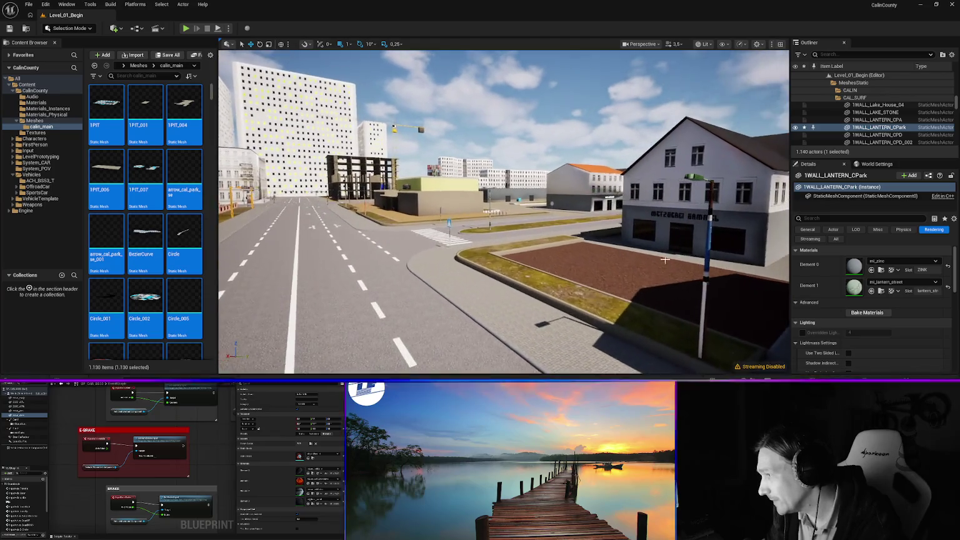
Set the CPA_LANTERN_Mode lantern's Element 0 to mi_zinc, reapplying it after an undo.
click(712, 250)
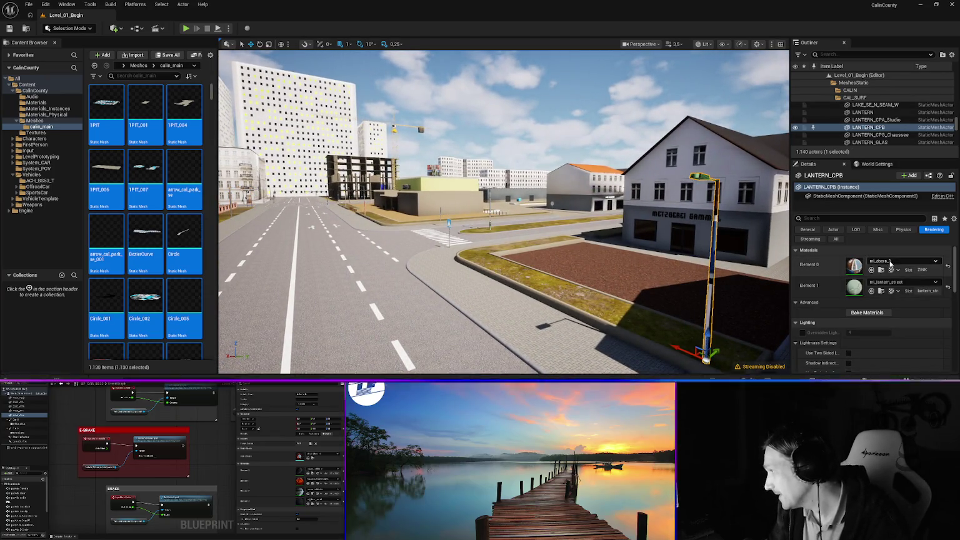
click(900, 260)
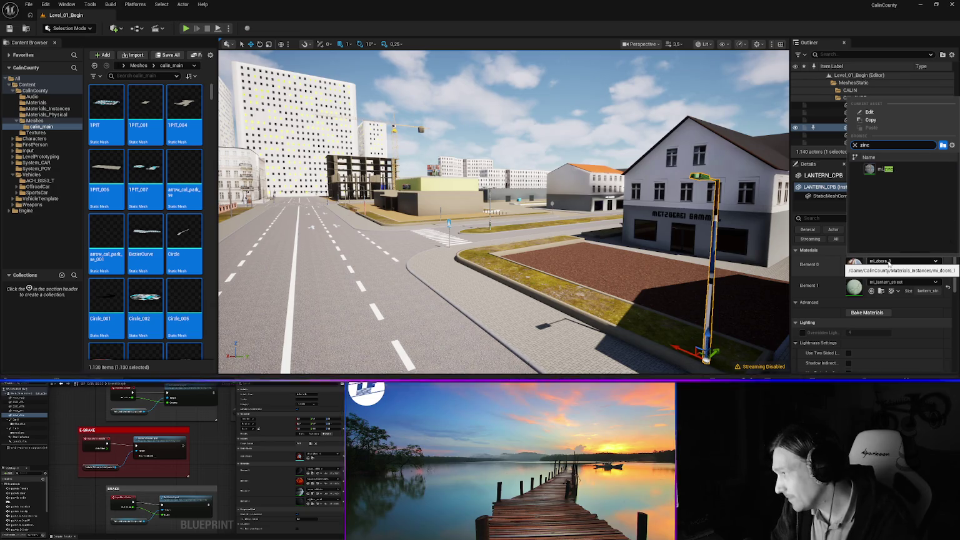
key(Return)
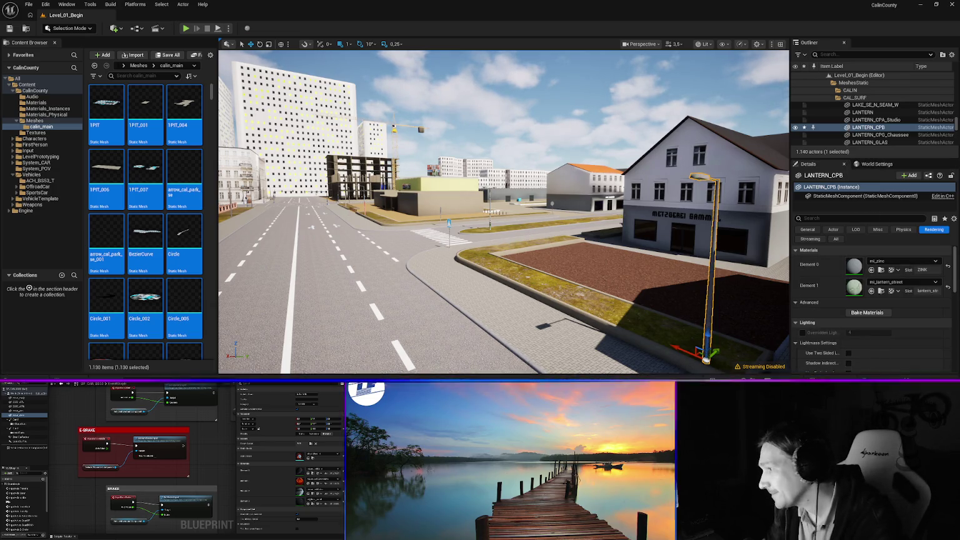
key(ctrl+z)
click(888, 263)
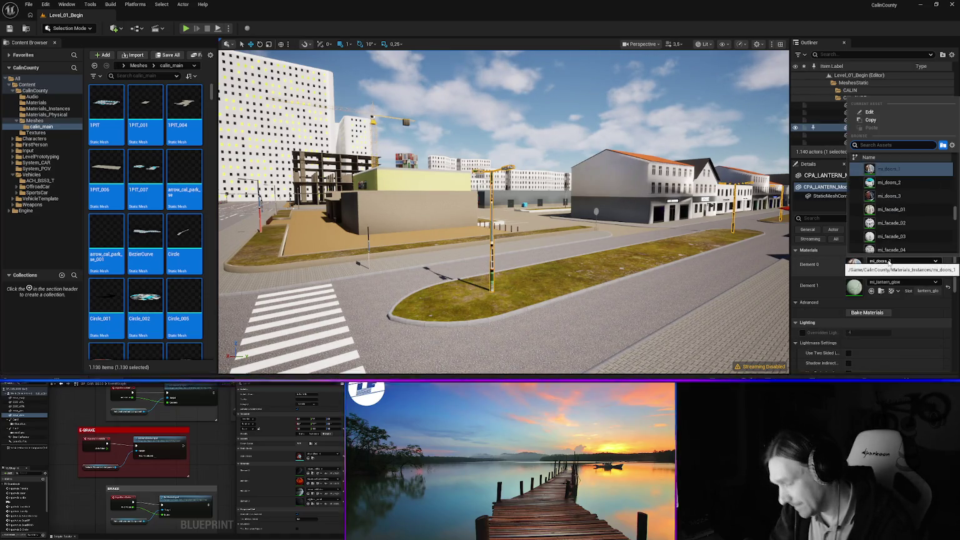
text(zinc)
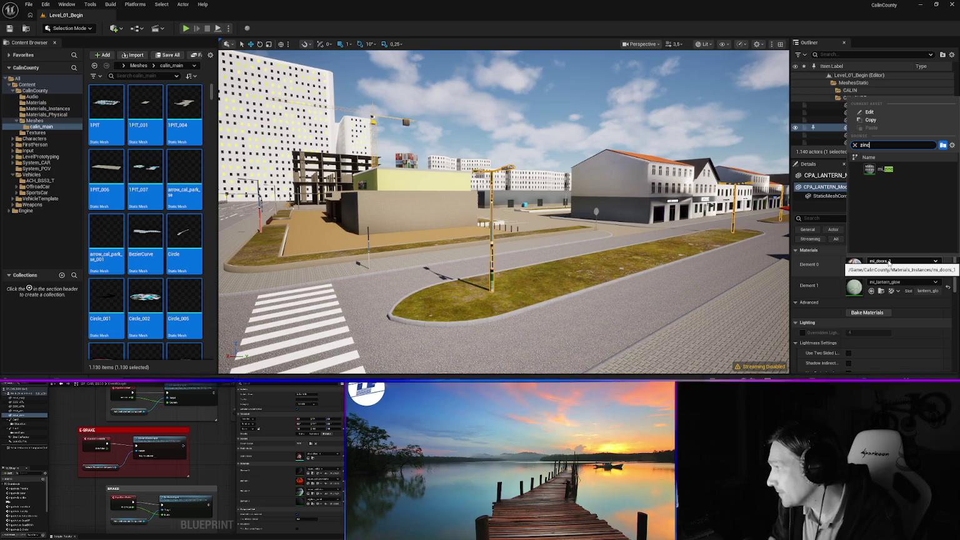
click(878, 169)
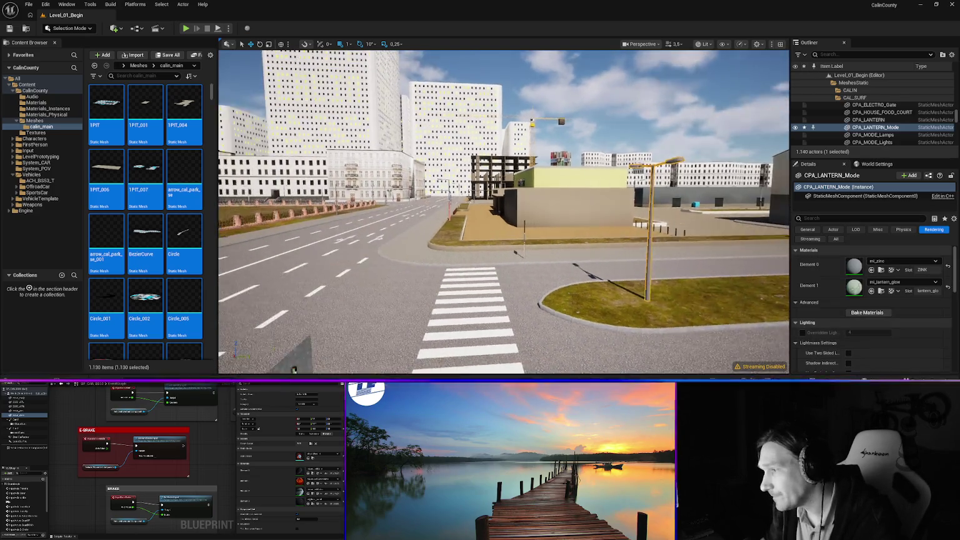
key(f)
Switch the SIGN_FUSSGANGER sign post and LANTERN_CPA_Studio lamp post to mi_zinc.
click(528, 250)
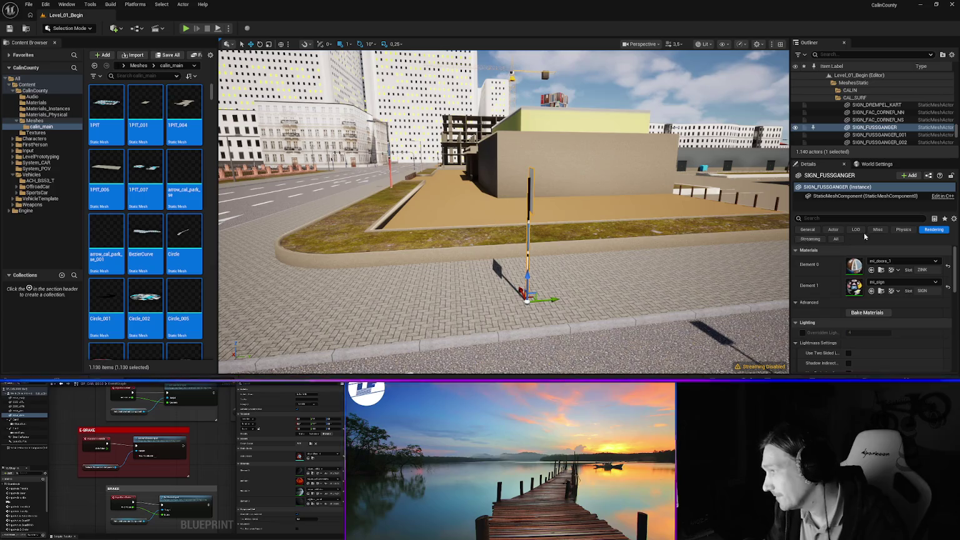
click(888, 261)
text(zinc)
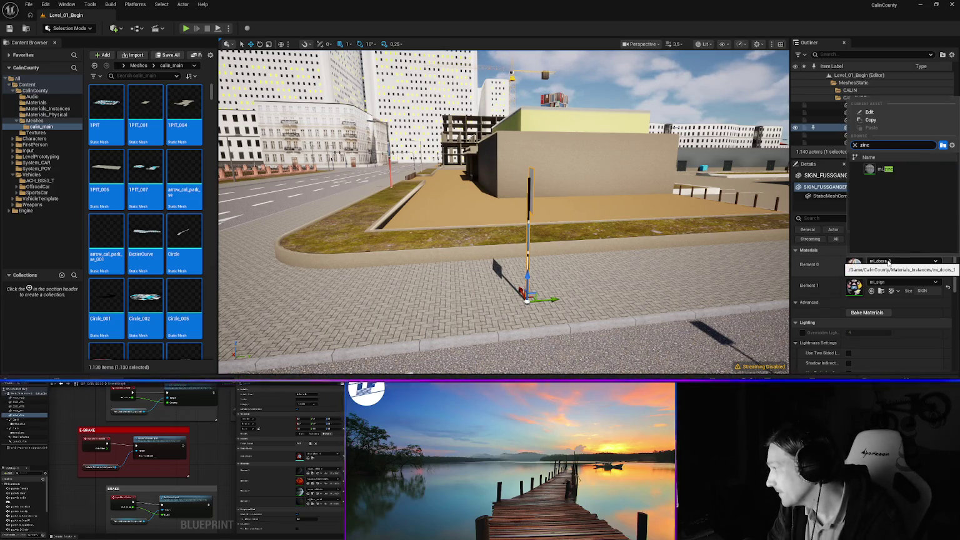
click(887, 169)
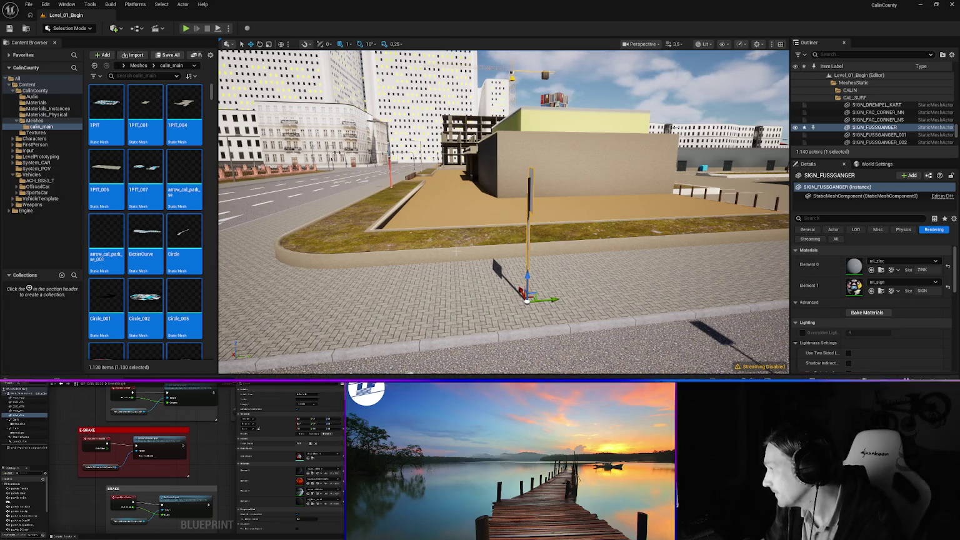
drag(527, 302, 432, 275)
click(546, 238)
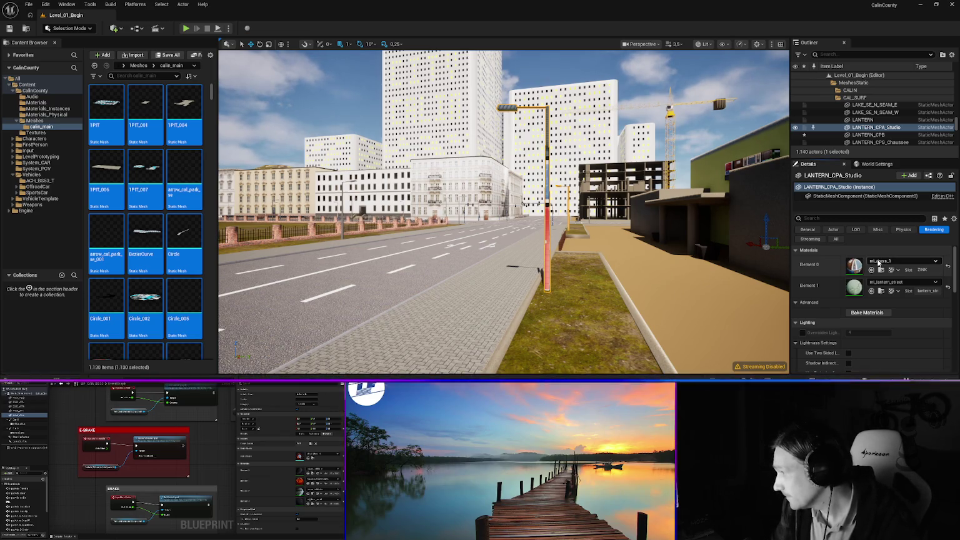
click(878, 262)
key(Return)
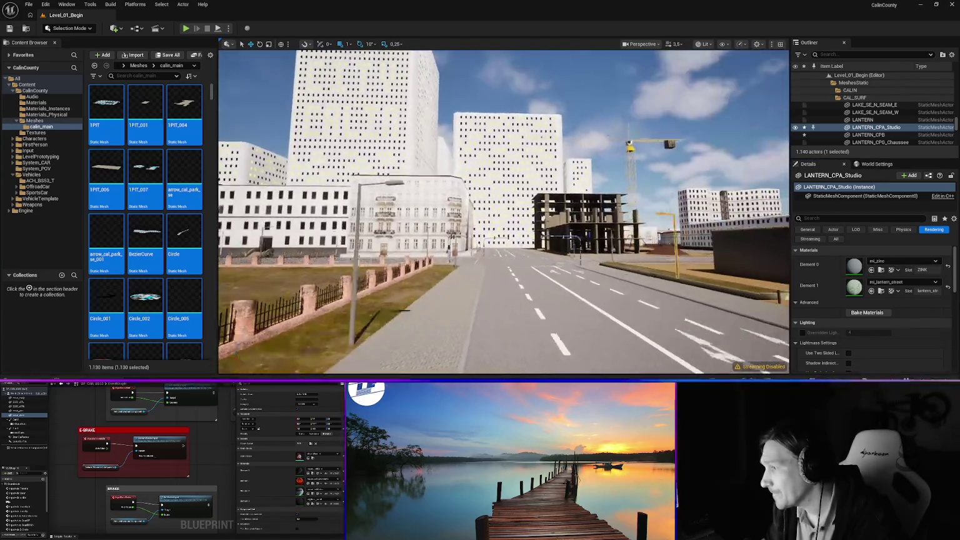
click(327, 301)
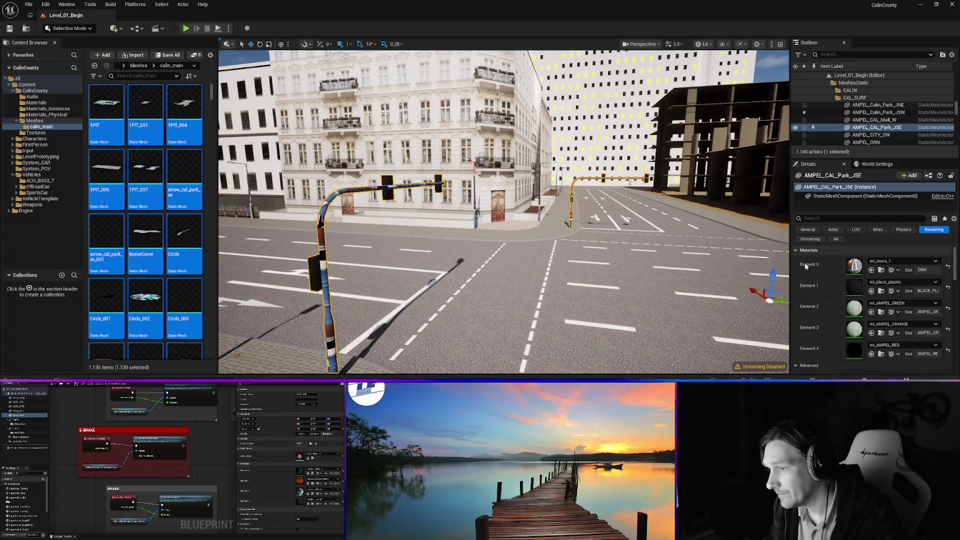
Apply mi_zinc to the selected traffic light and the building's wall lantern.
click(897, 261)
text(inc)
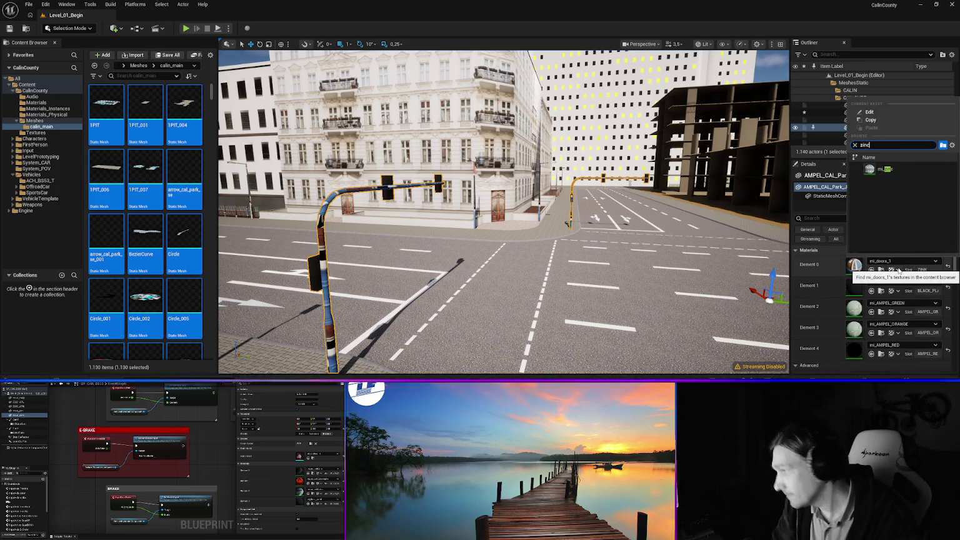
key(Return)
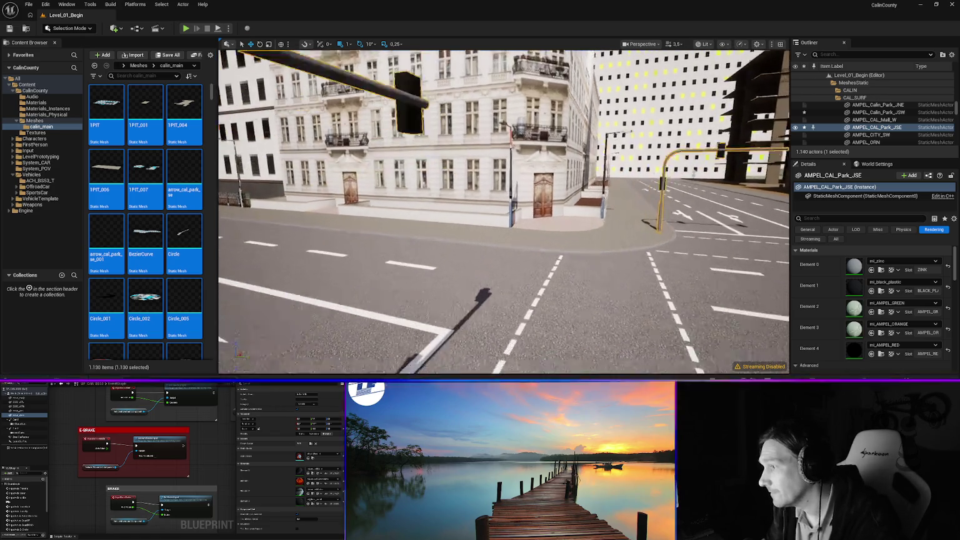
click(511, 196)
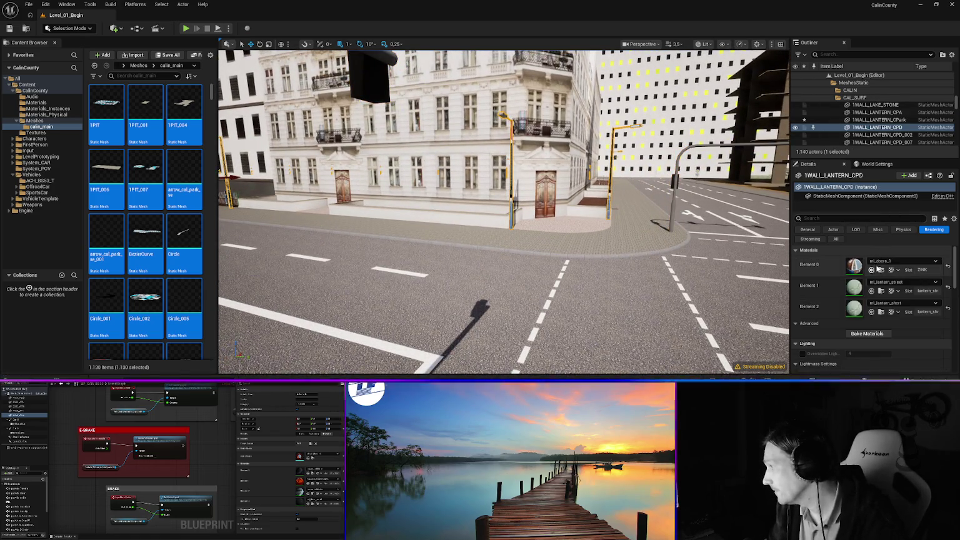
click(884, 264)
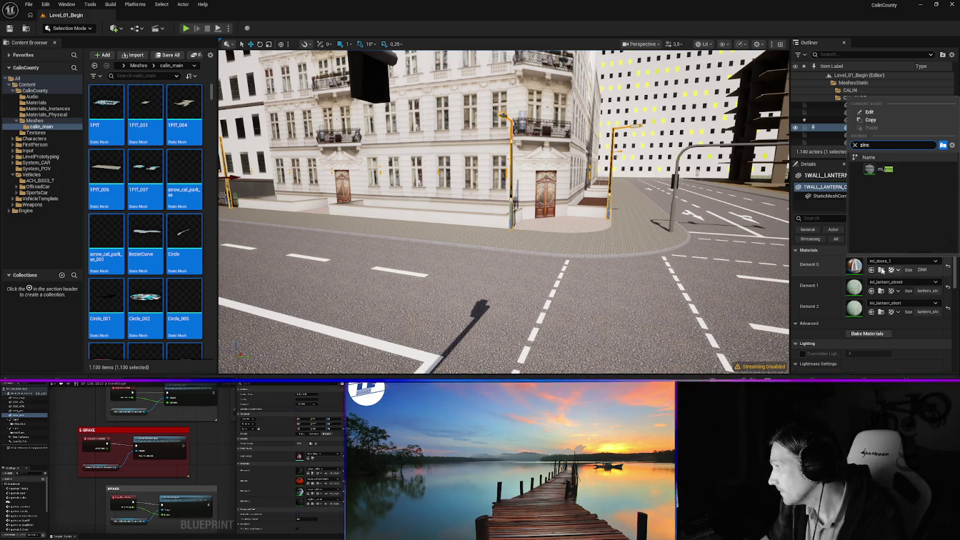
click(888, 170)
key(f)
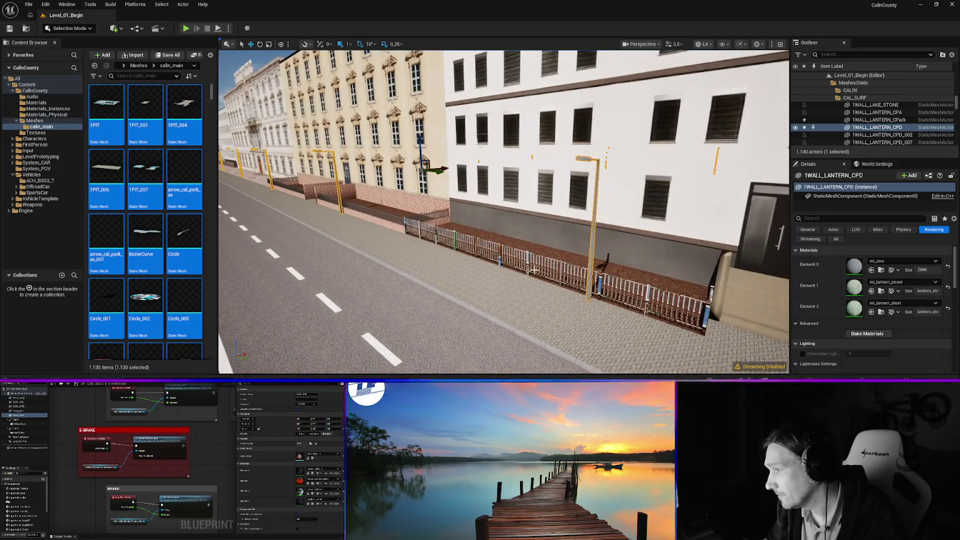
Switch the H02 and H05 fences' first material slot to mi_zinc.
click(538, 263)
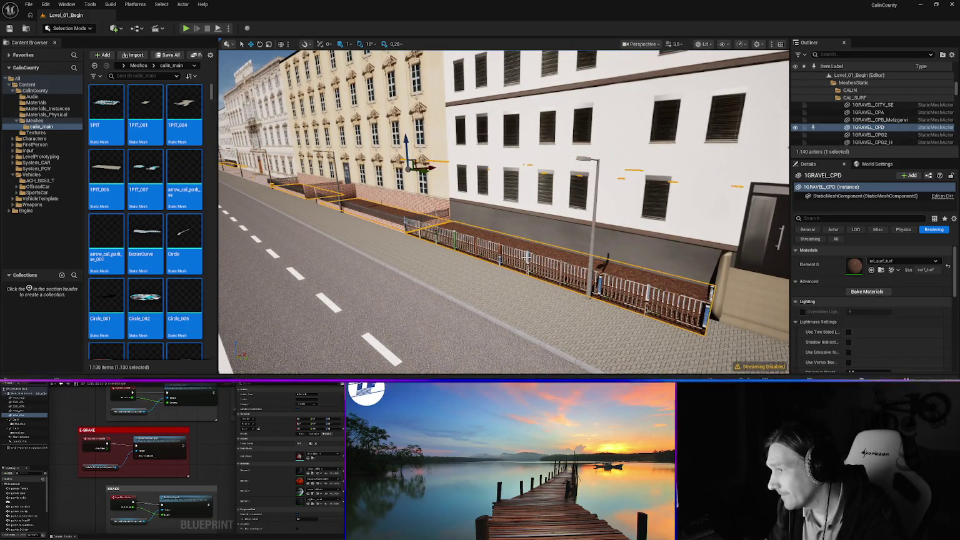
click(526, 257)
click(895, 263)
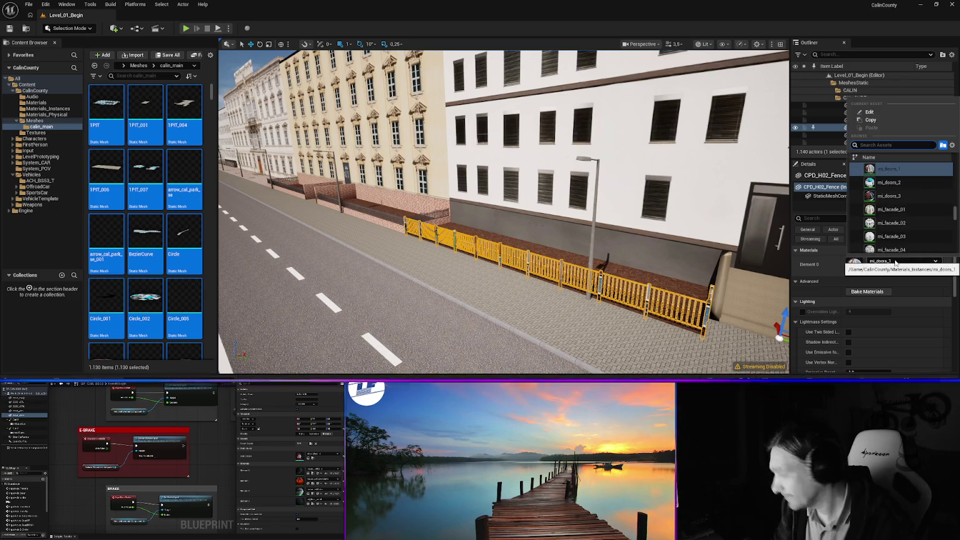
text(str)
key(Return)
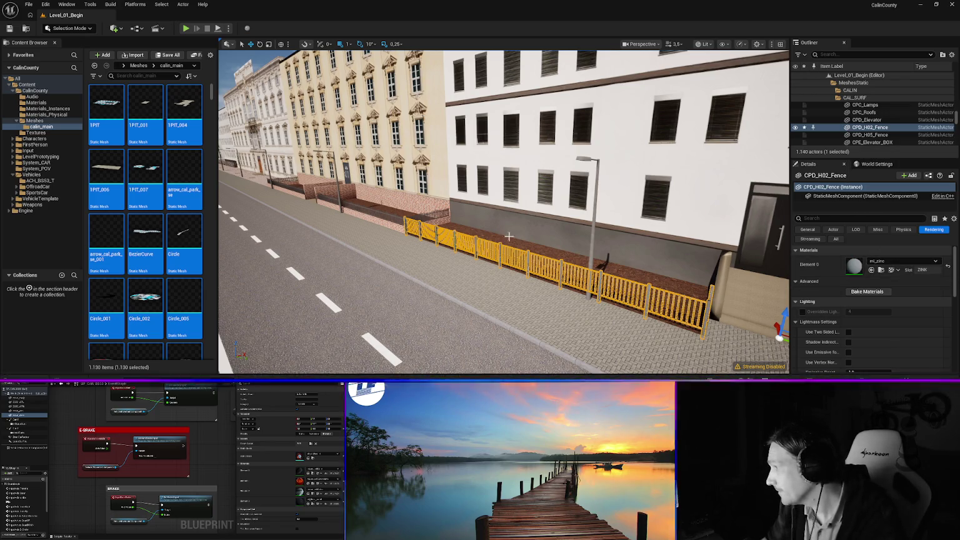
key(f)
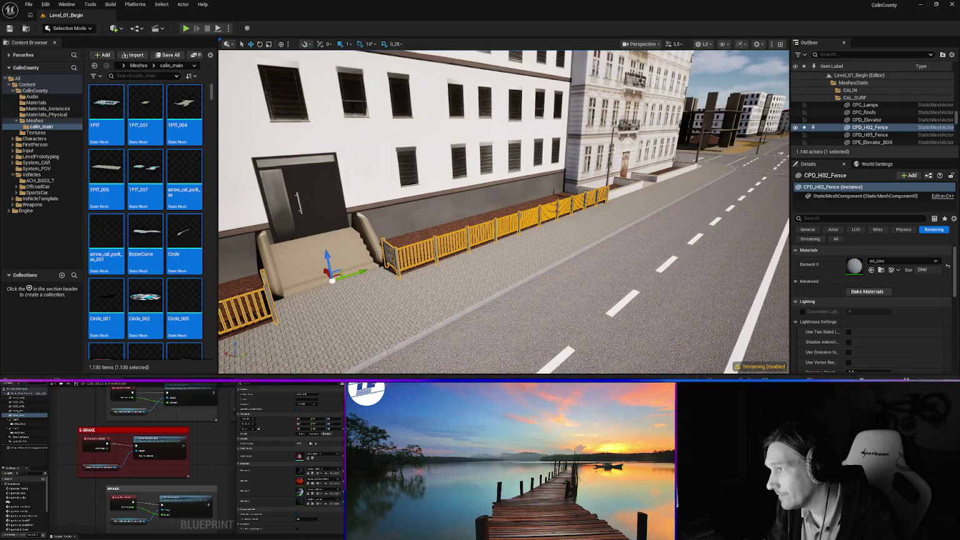
scroll(369, 228, up, 2)
mouse_move(500, 218)
mouse_down()
mouse_move(450, 275)
mouse_move(487, 213)
mouse_move(434, 215)
mouse_move(547, 216)
mouse_move(506, 230)
mouse_move(526, 230)
mouse_up()
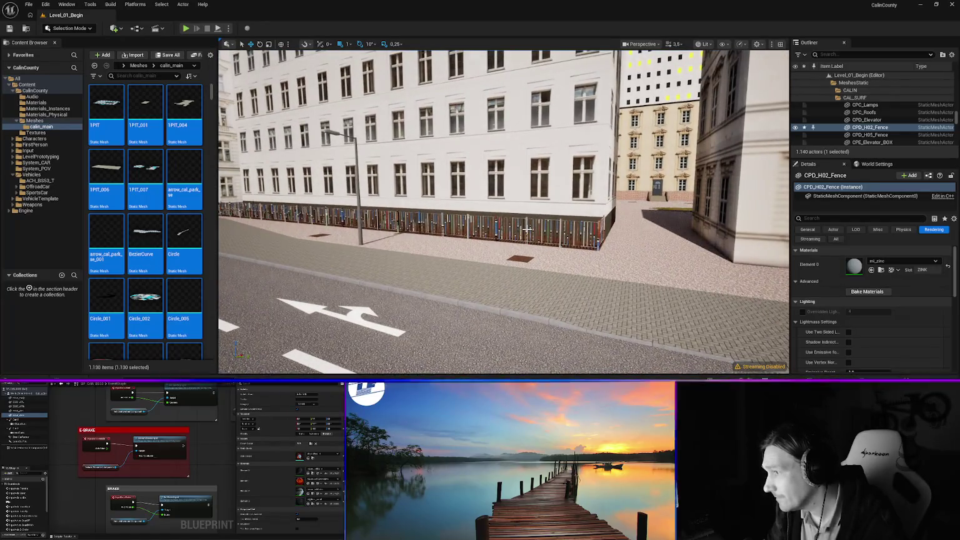
click(525, 228)
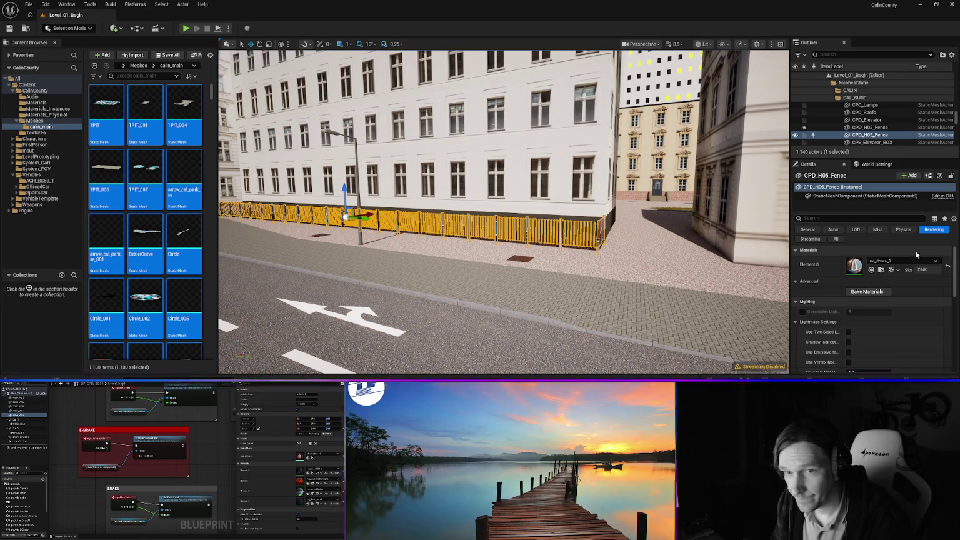
click(887, 261)
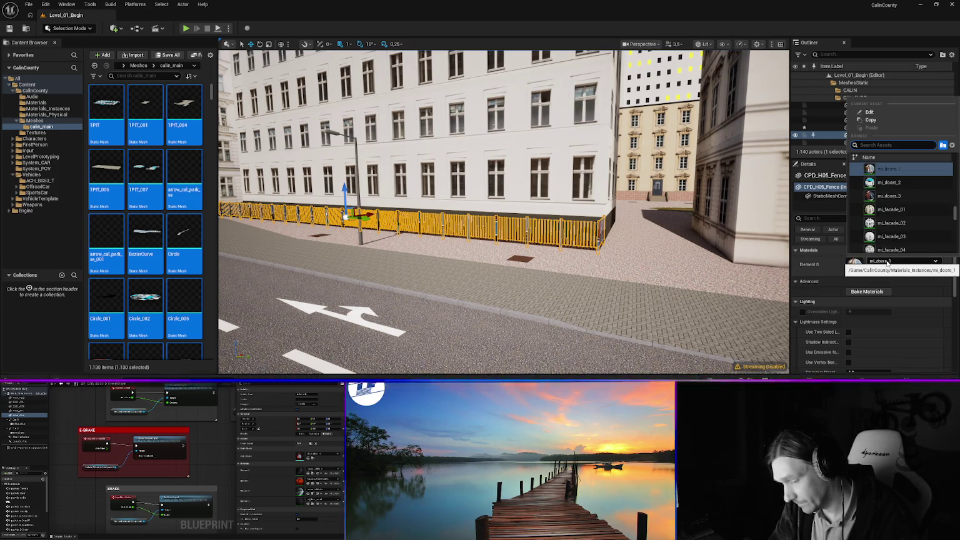
text(zinc)
key(Return)
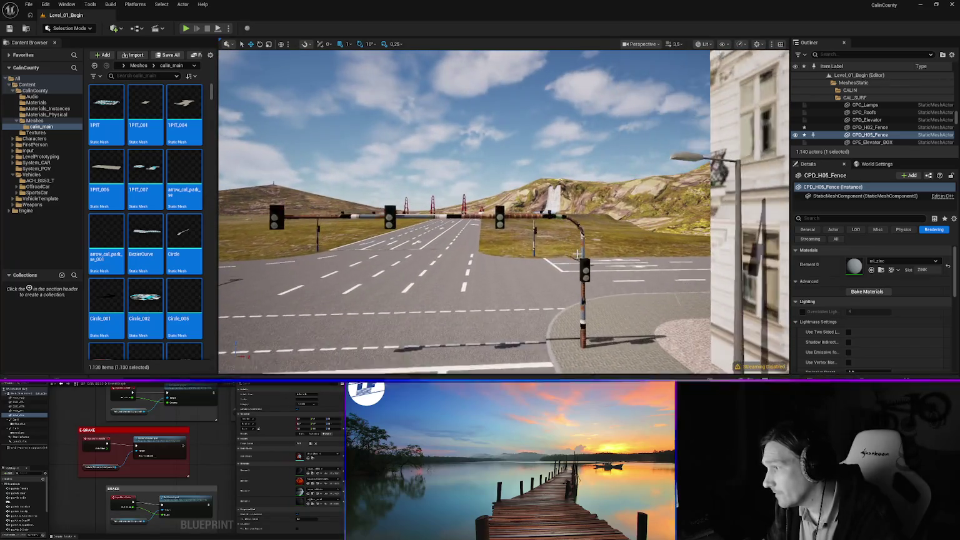
Give the two intersection traffic lights, including AMPEL_CITY_SW, the mi_zinc material.
click(568, 217)
click(566, 215)
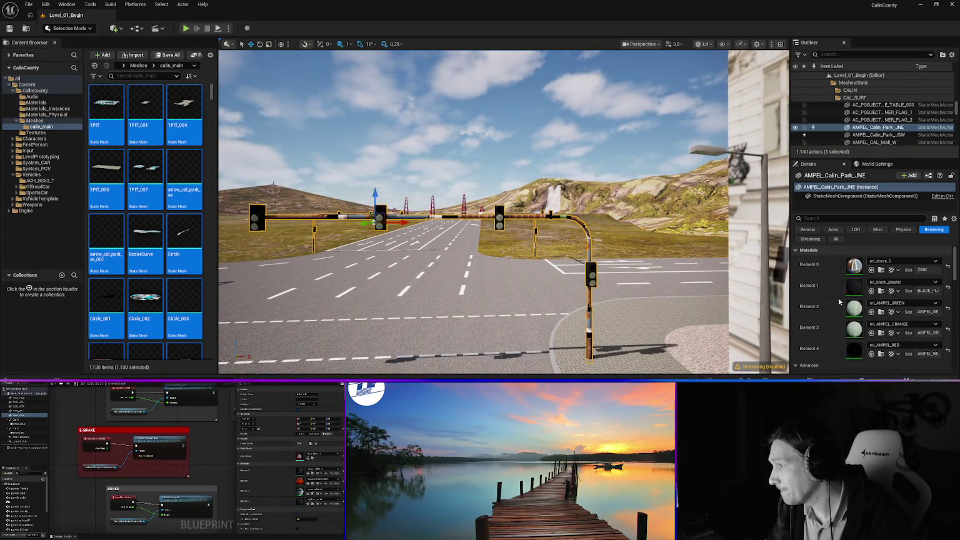
click(893, 264)
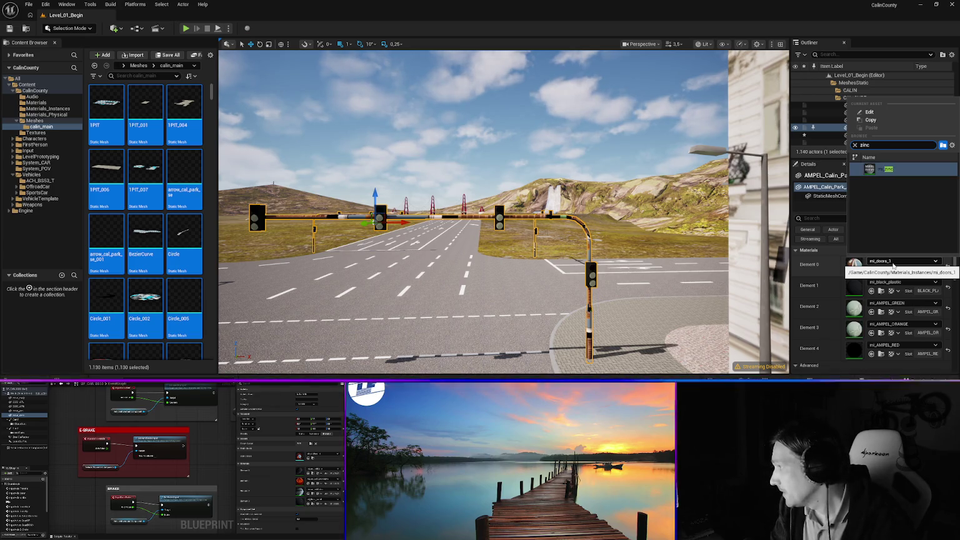
click(881, 169)
mouse_move(373, 219)
mouse_down()
mouse_move(469, 213)
mouse_move(412, 209)
mouse_up()
click(477, 231)
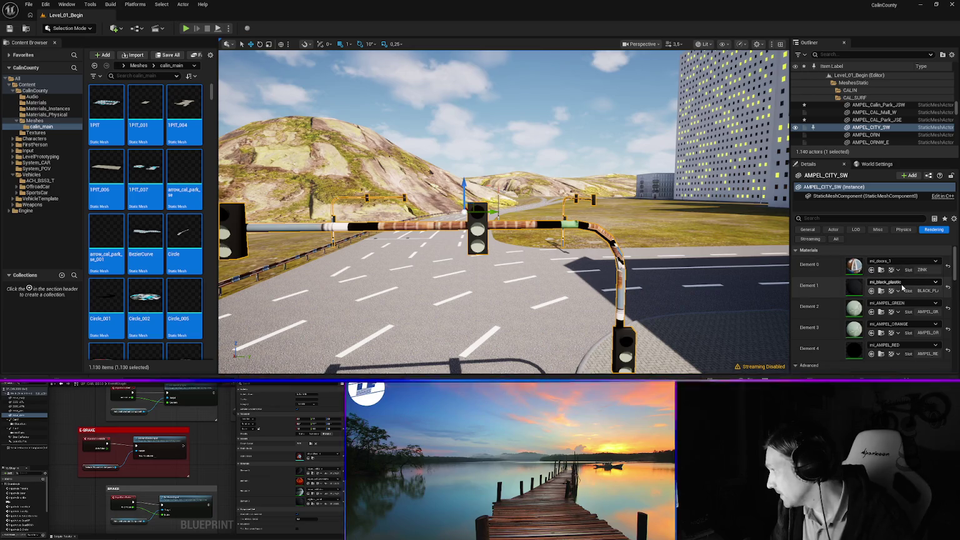
click(894, 261)
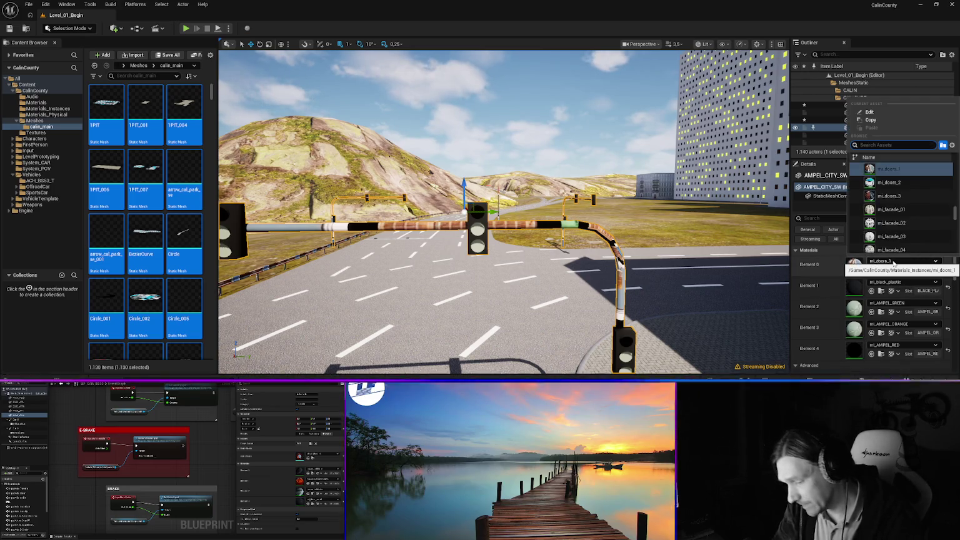
text(zinc)
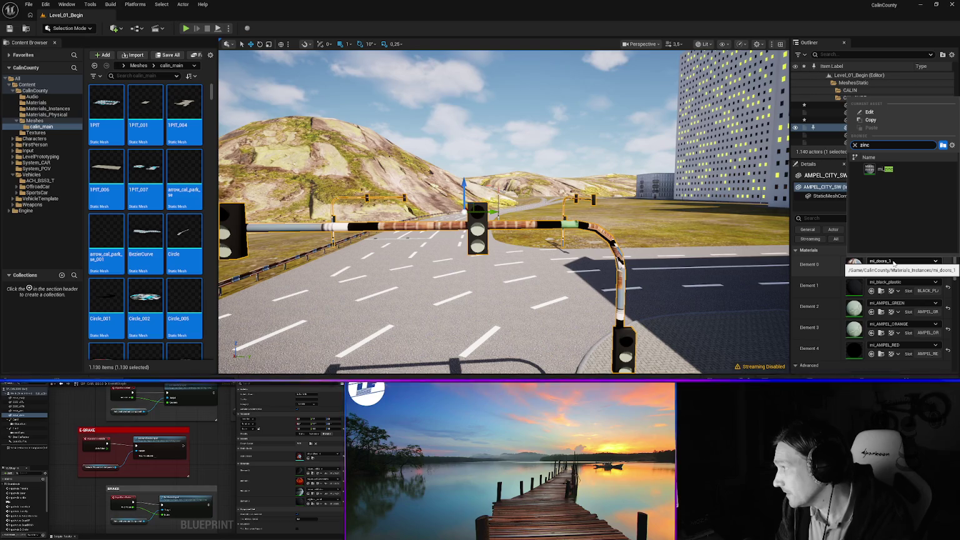
click(884, 169)
mouse_move(503, 212)
mouse_down()
mouse_move(425, 220)
mouse_move(530, 247)
mouse_up()
click(530, 248)
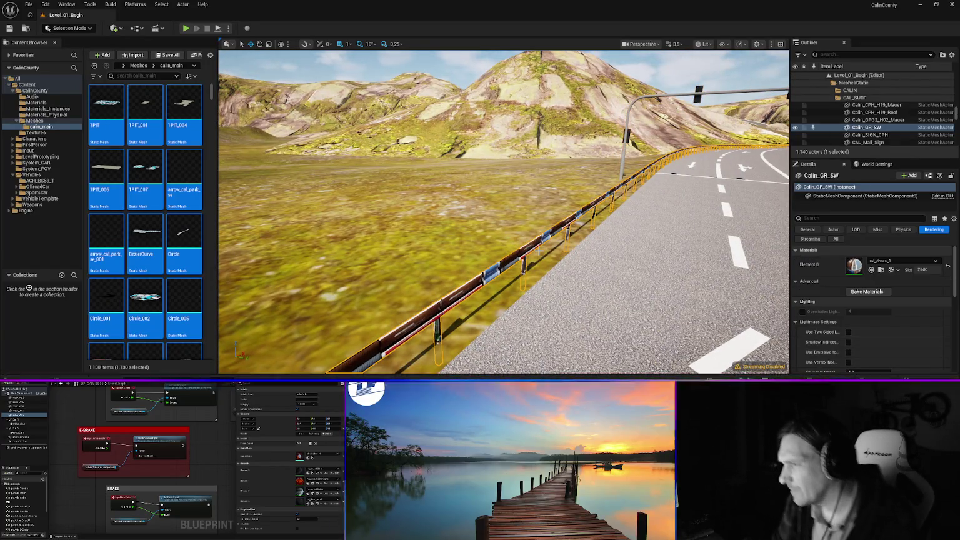
Replace the roadside guardrail's Element 0 material with mi_zinc.
click(883, 262)
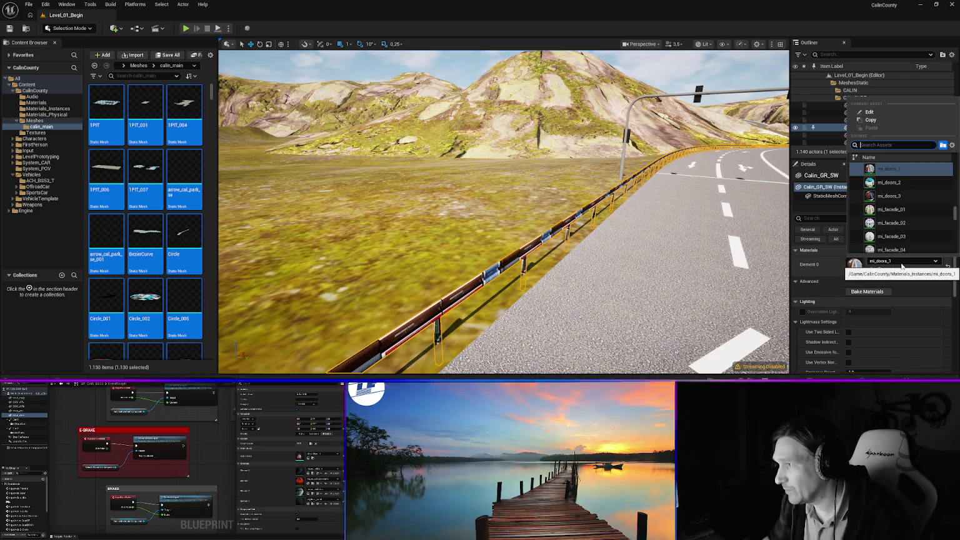
click(892, 264)
click(892, 263)
text(zinc)
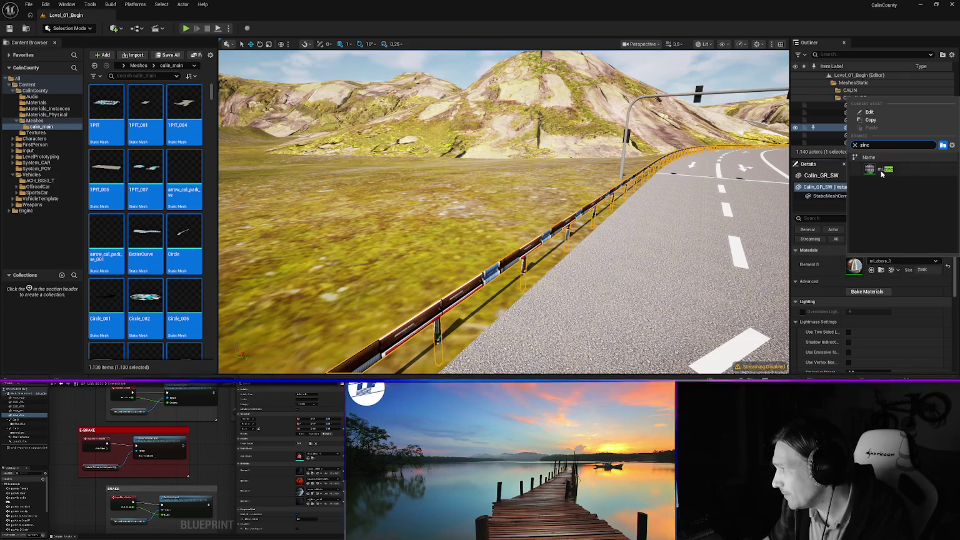
click(885, 169)
key(w)
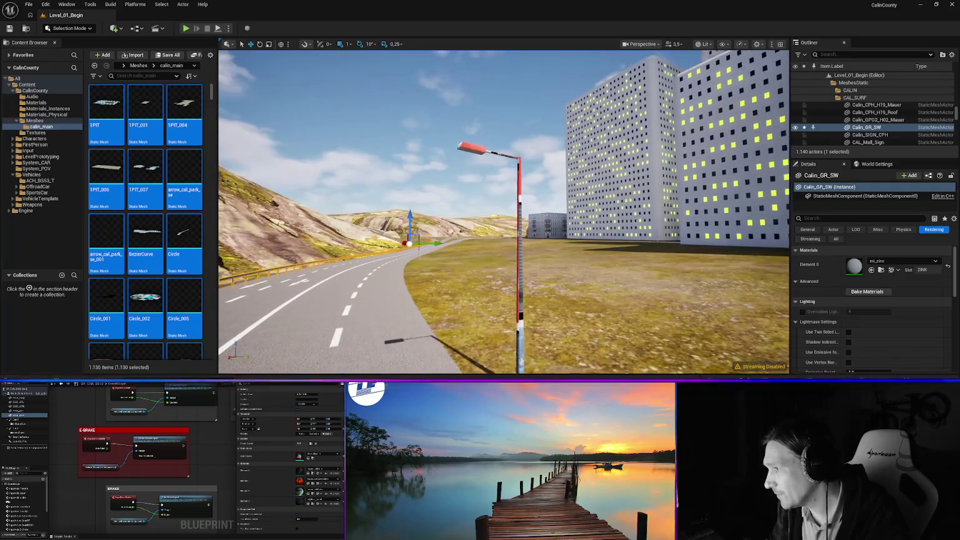
Give the red-and-white street lamp mi_zinc on Element 0.
click(520, 274)
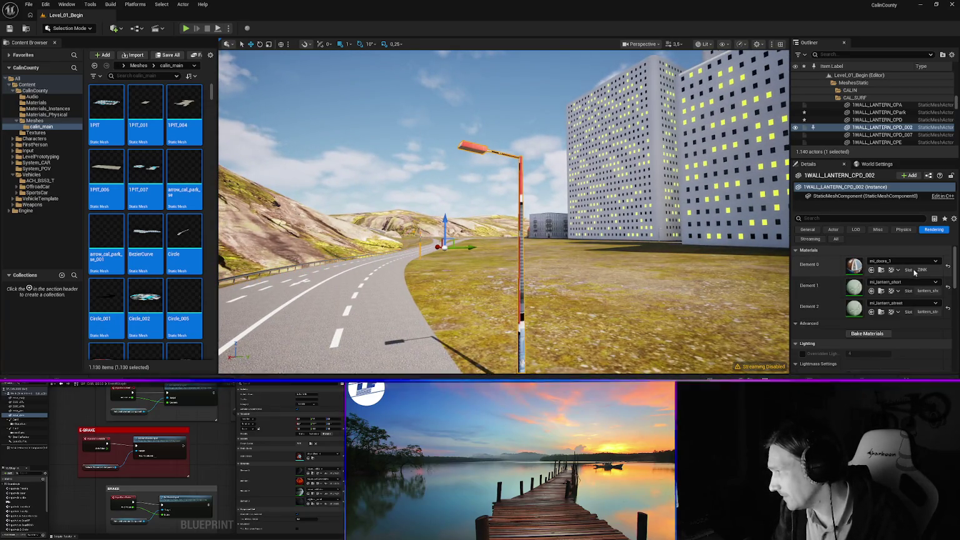
click(893, 261)
text(zinc)
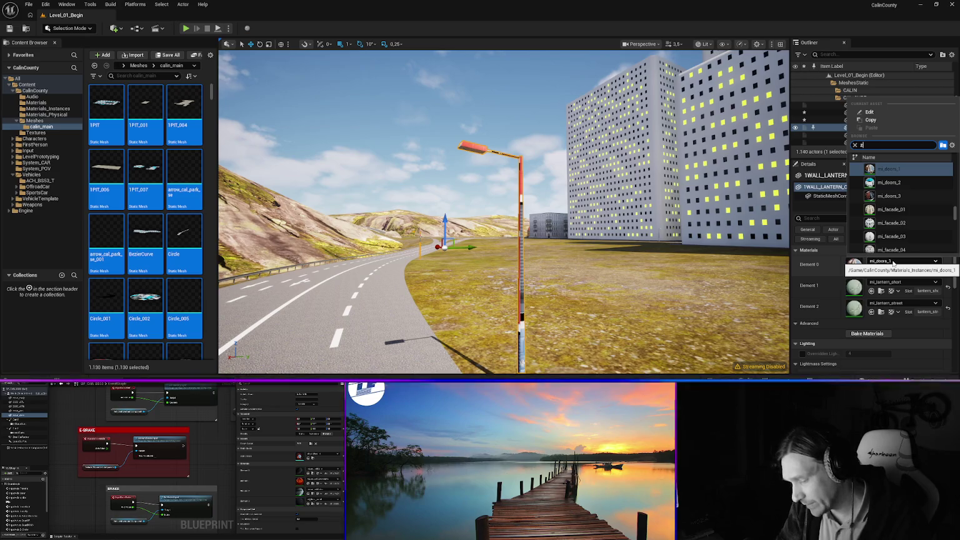
key(Return)
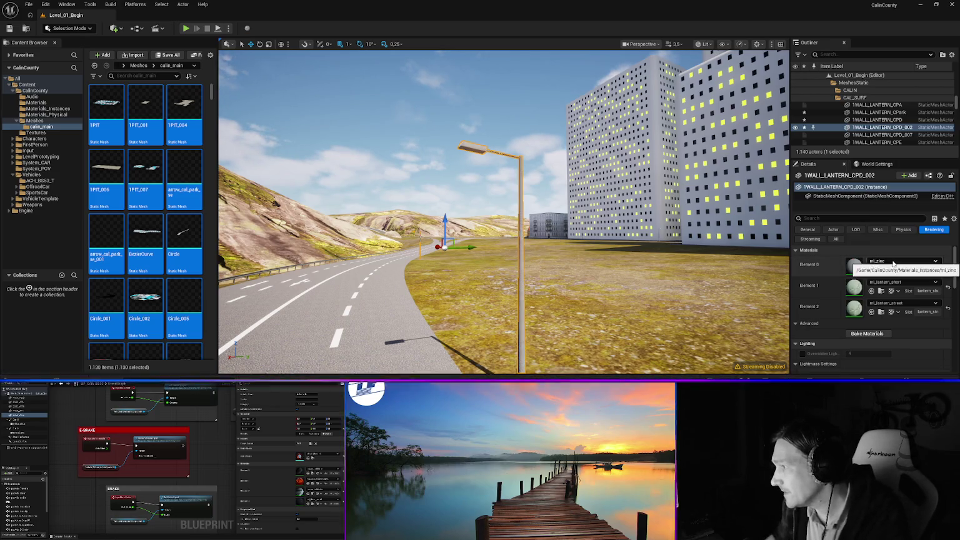
mouse_move(500, 219)
mouse_down()
mouse_move(625, 209)
mouse_move(600, 187)
mouse_move(513, 188)
mouse_move(396, 252)
mouse_move(341, 253)
mouse_up()
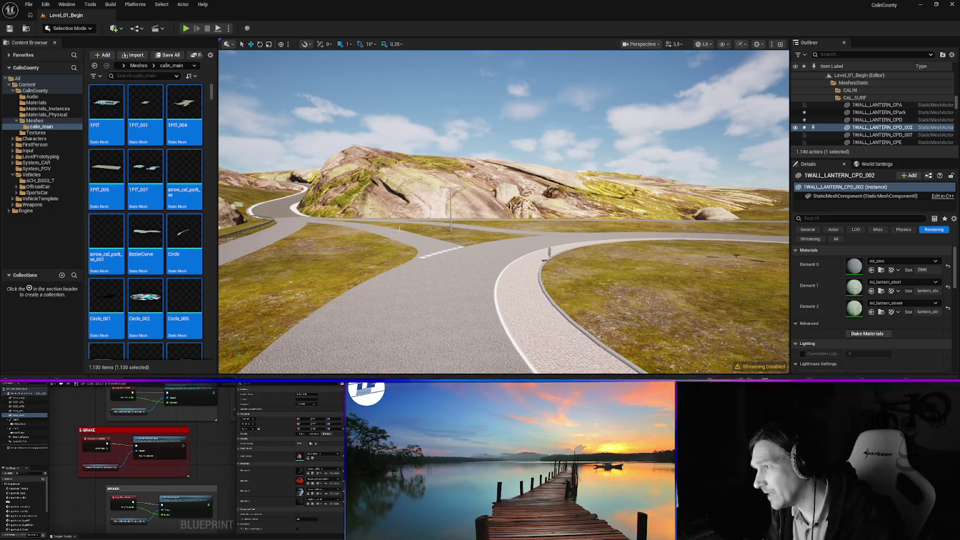
drag(443, 235, 368, 235)
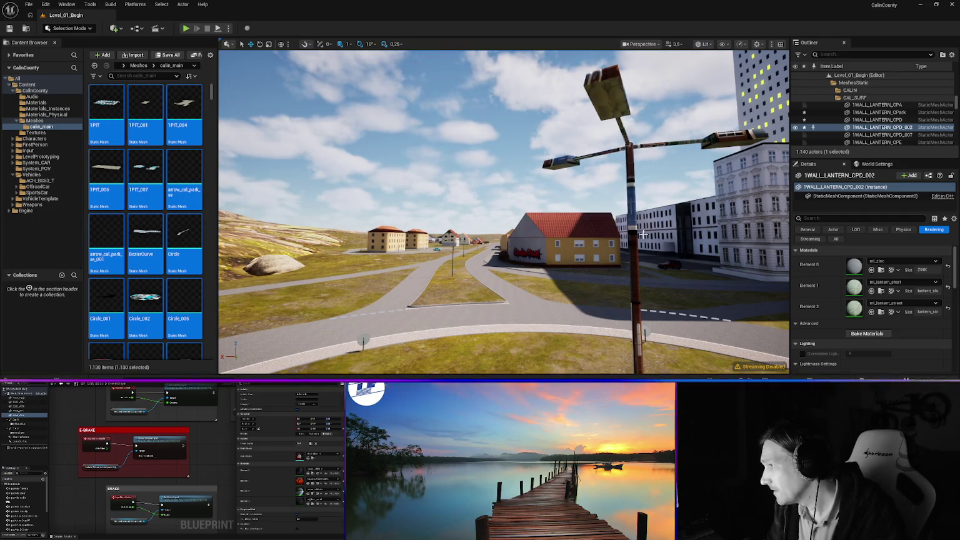
Set the double-armed LANTERN_Kreisel_W lamp post to mi_zinc and bring up Save Content.
click(636, 217)
click(895, 262)
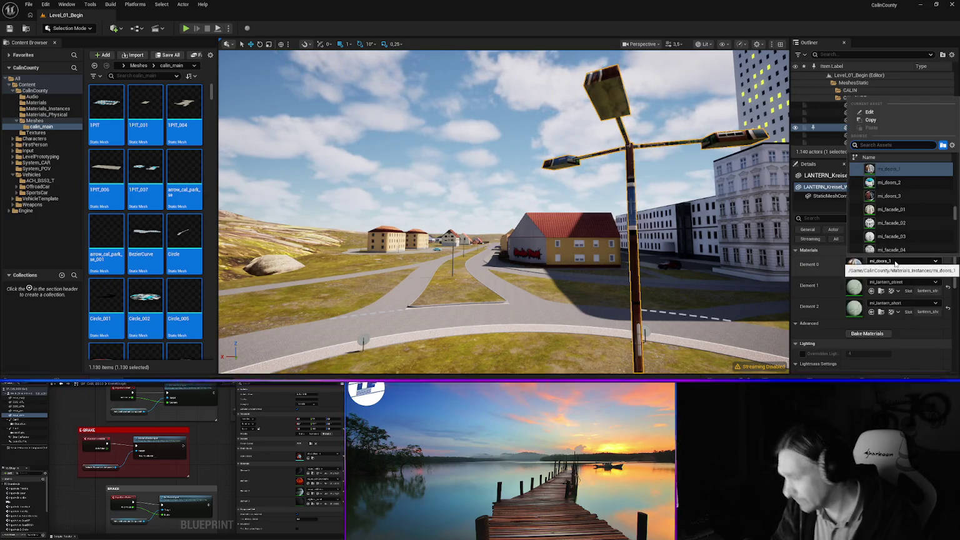
text(zinc)
key(Return)
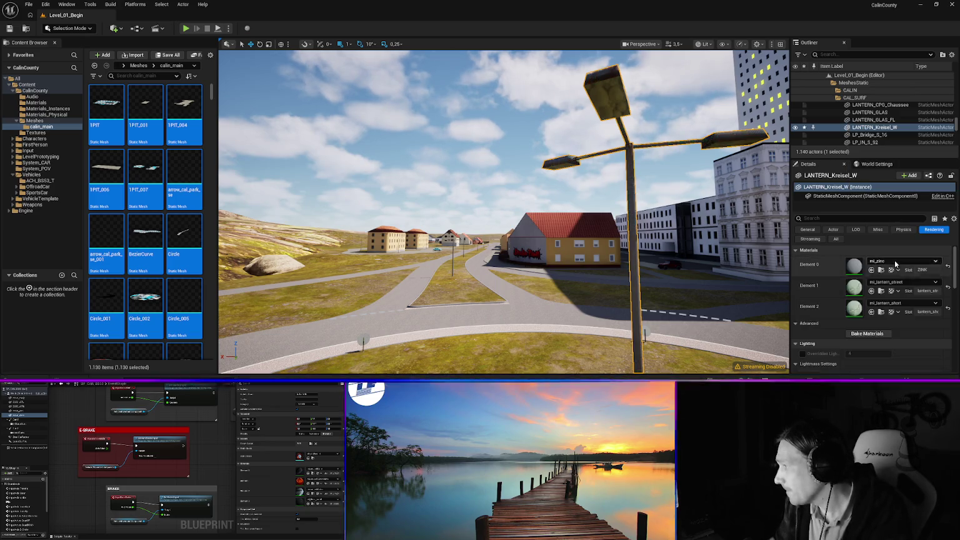
drag(570, 279, 577, 241)
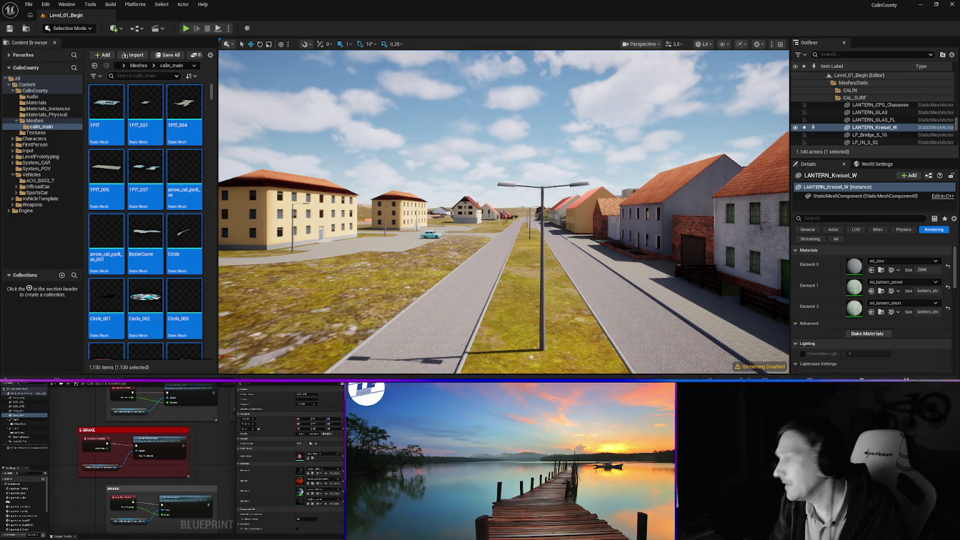
key(ctrl+s)
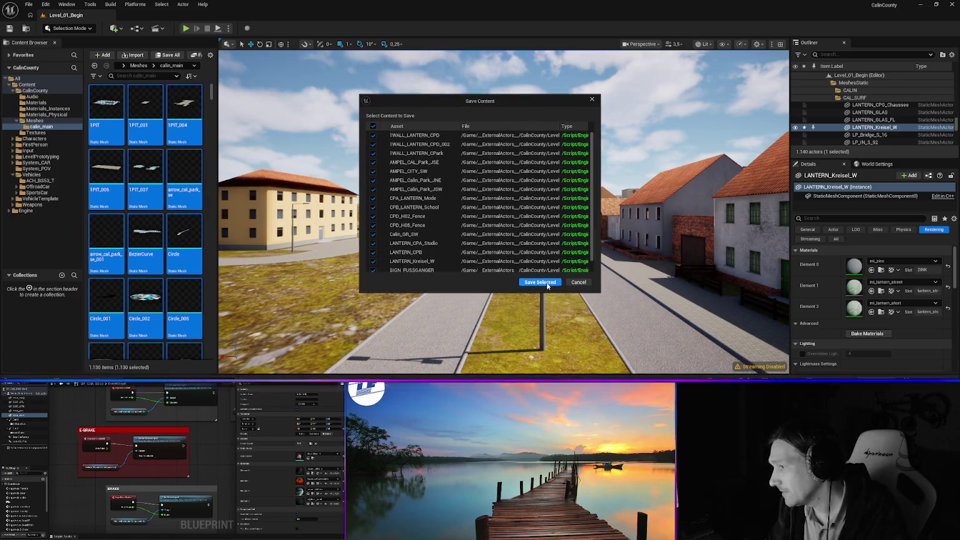
Save the selected changed packages, play-test the level twice, then switch to Blender.
click(543, 282)
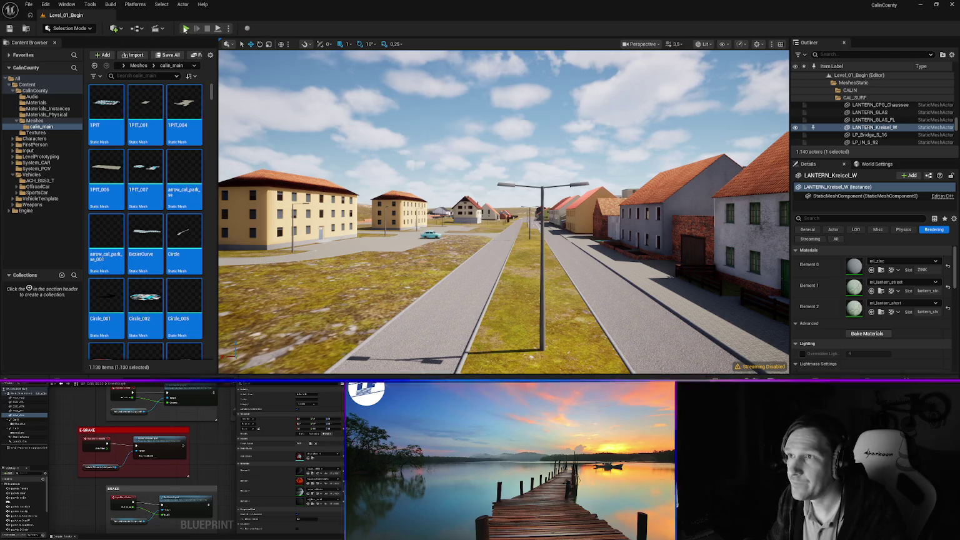
key(alt+p)
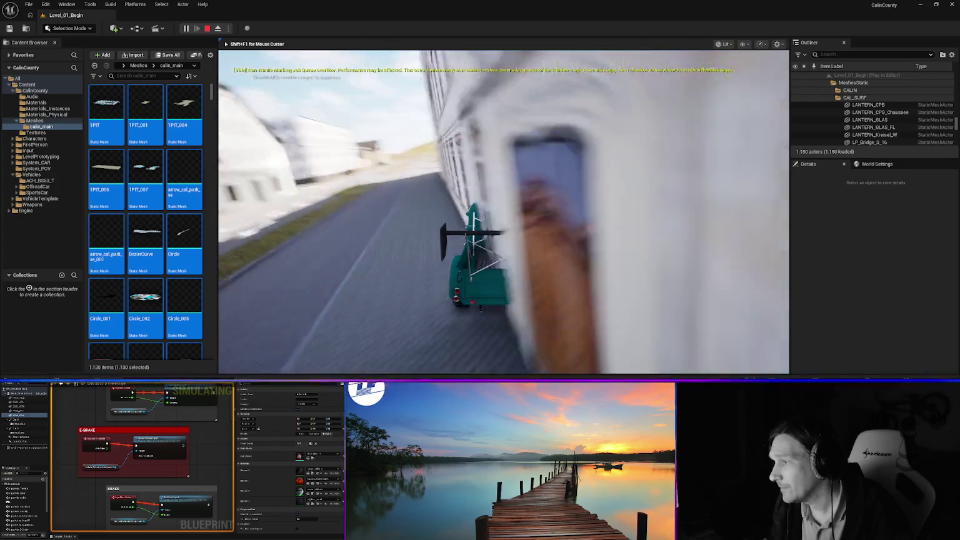
key(Escape)
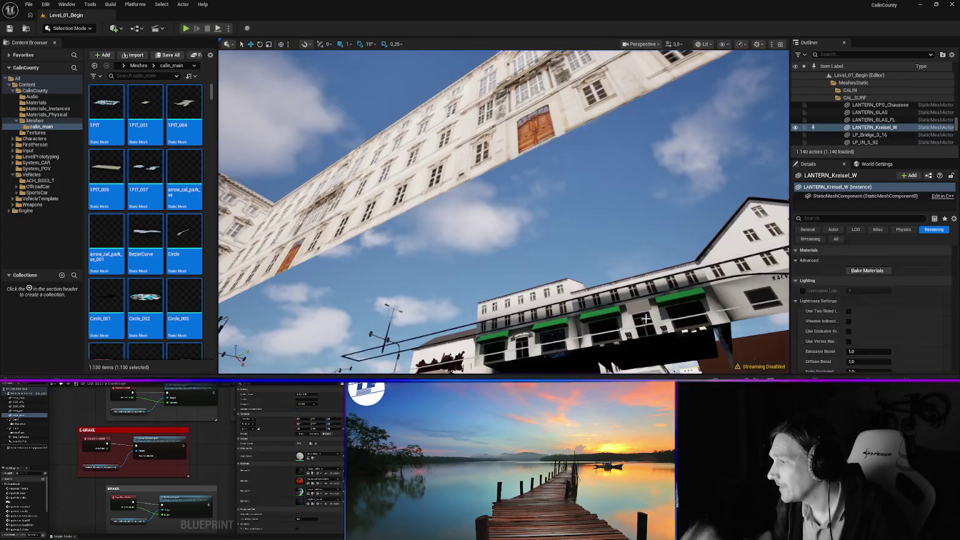
click(186, 28)
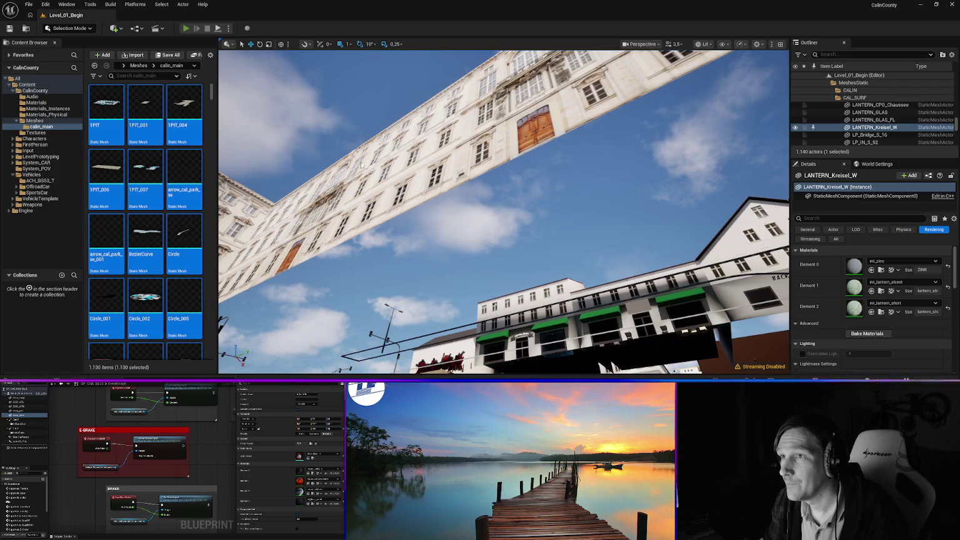
key(Escape)
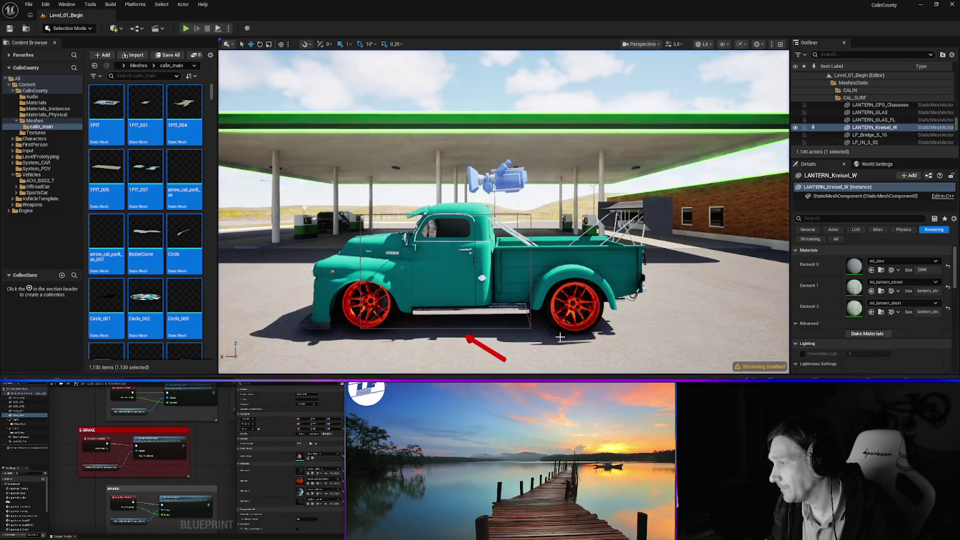
key(alt+Tab)
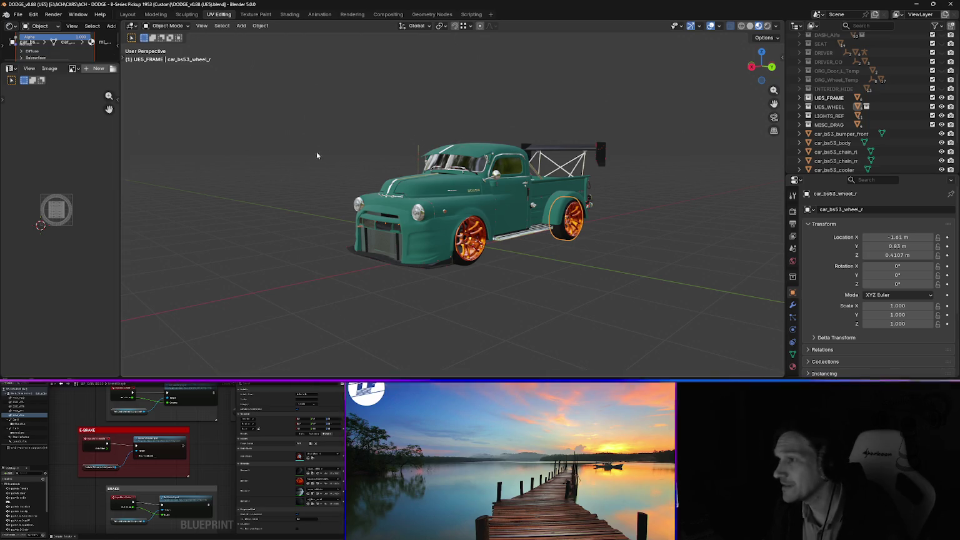
Inspect the pickup truck model in Blender, then switch back to the Unreal Engine level editor.
drag(460, 219, 387, 162)
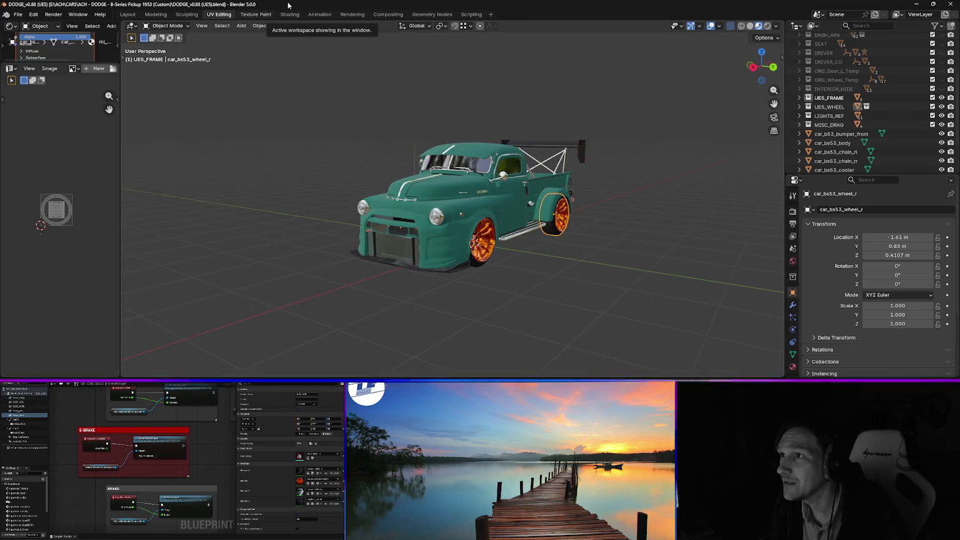
click(18, 14)
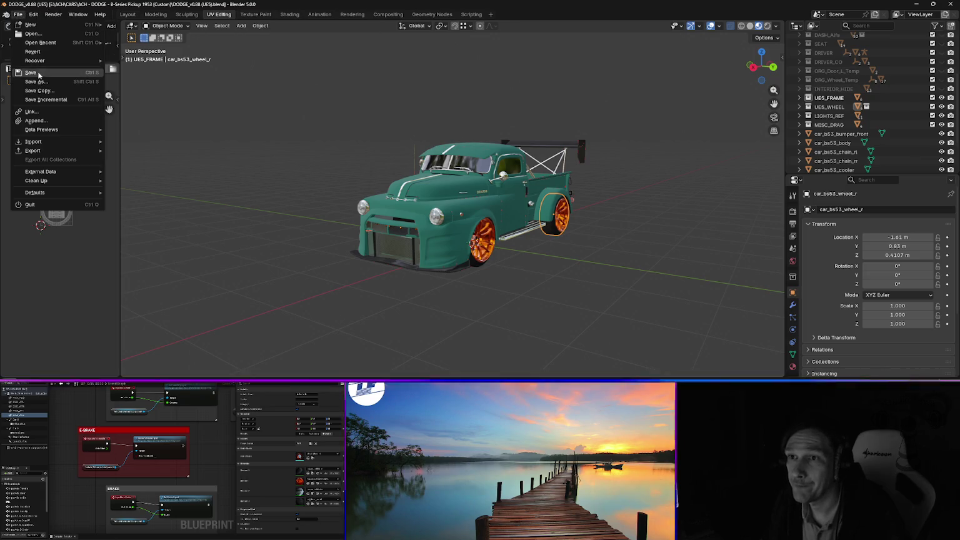
click(916, 4)
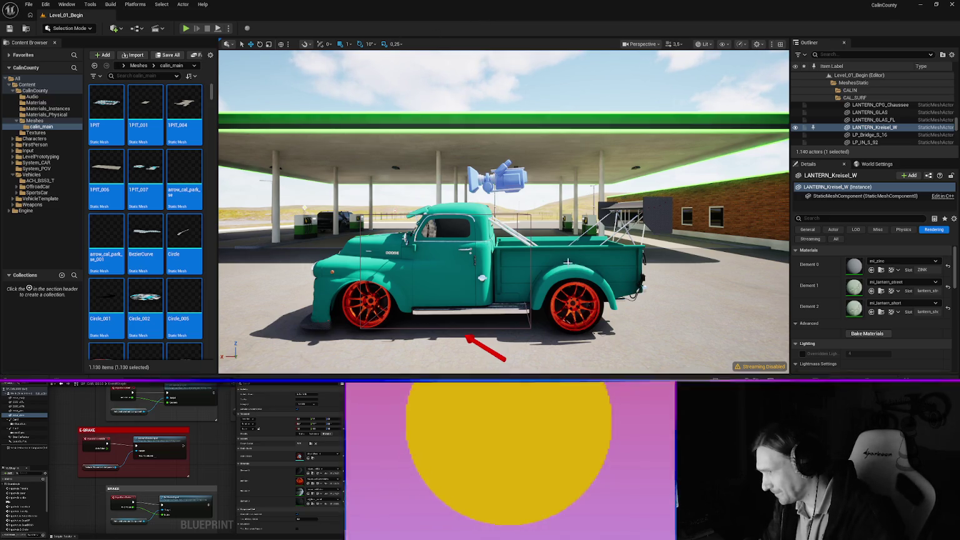
mouse_move(569, 262)
mouse_down()
mouse_move(512, 300)
mouse_move(440, 305)
mouse_move(465, 306)
mouse_up()
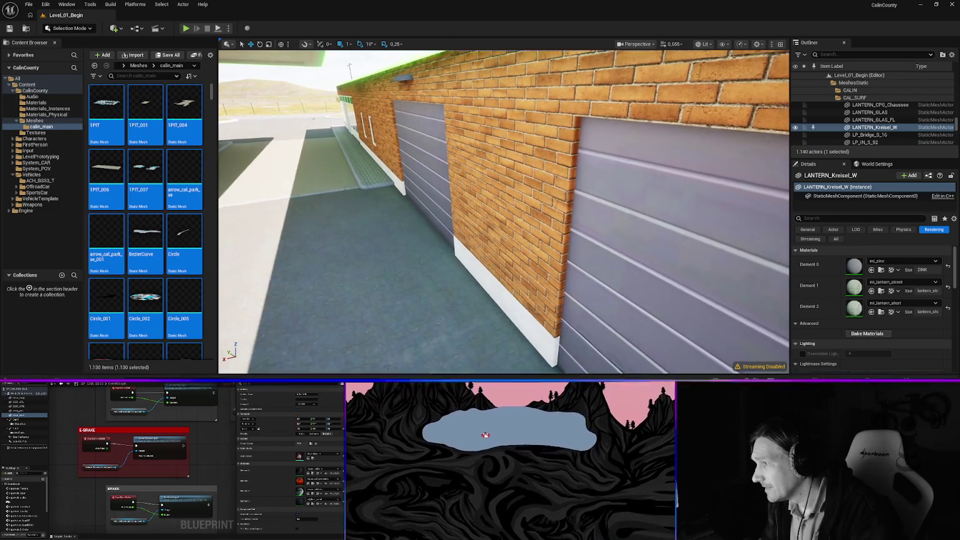
Fly from the gas station across town to the Domina's pizza shop and select its fence.
key(w)
key(w)
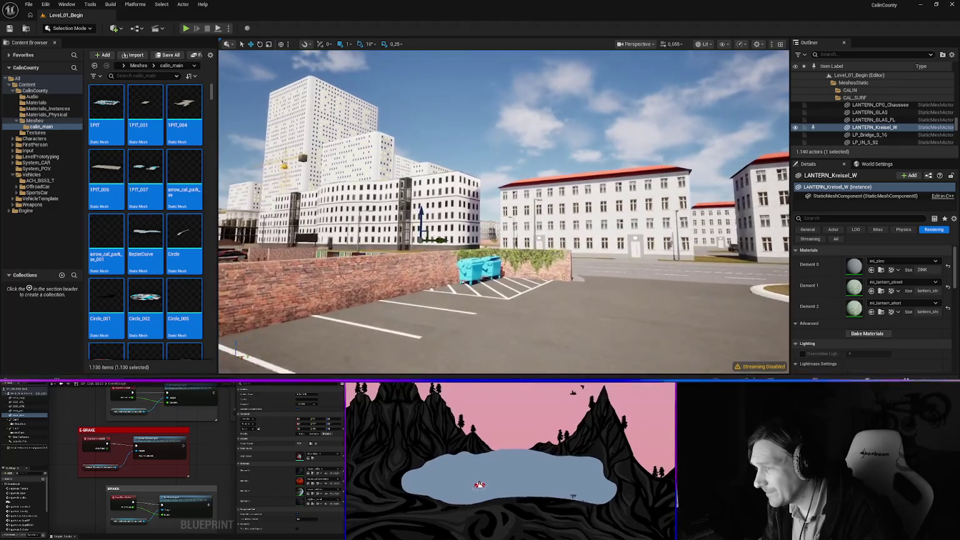
key(w)
scroll(503, 211, up, 1)
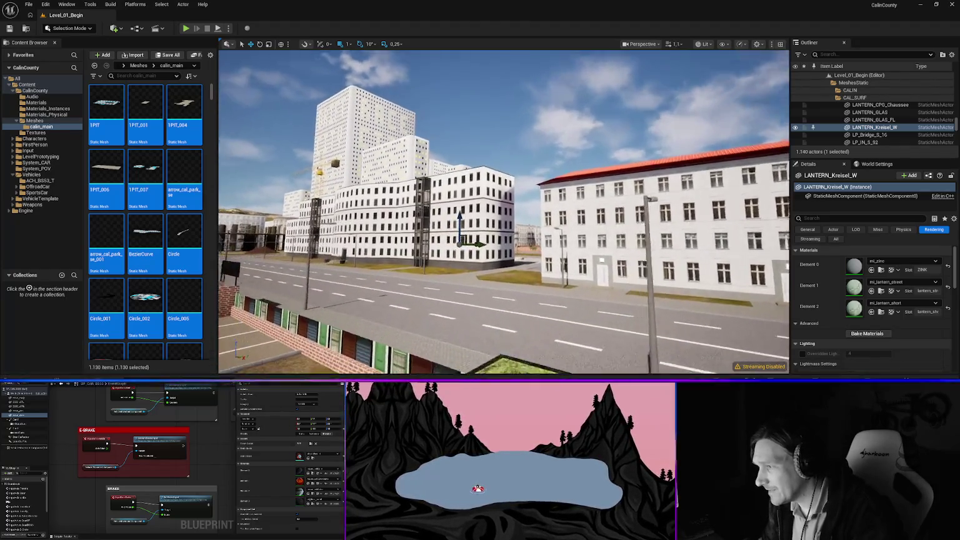
click(599, 216)
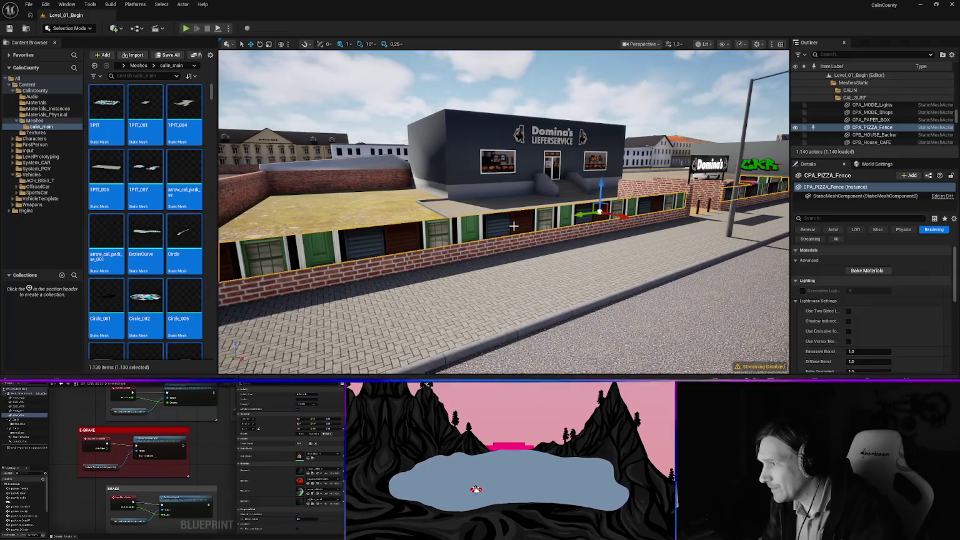
Replace the fence's Element 0 material with mi_fence_wood, then focus on the shop and select its signs.
click(900, 262)
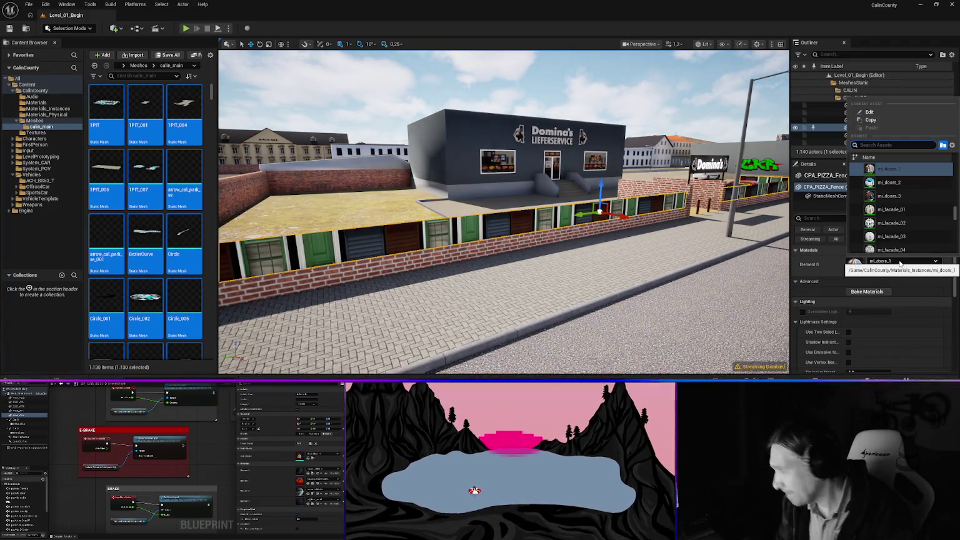
text(wood)
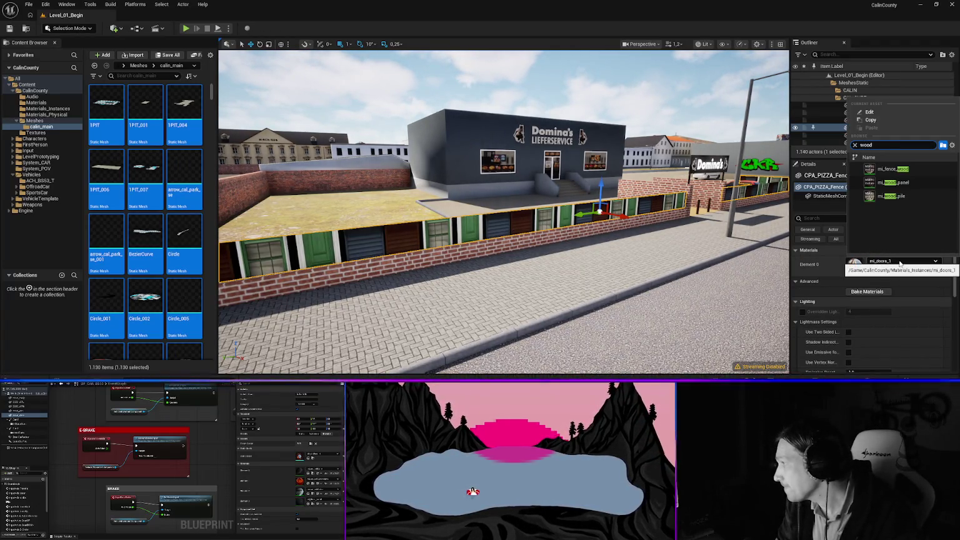
key(Down)
key(Return)
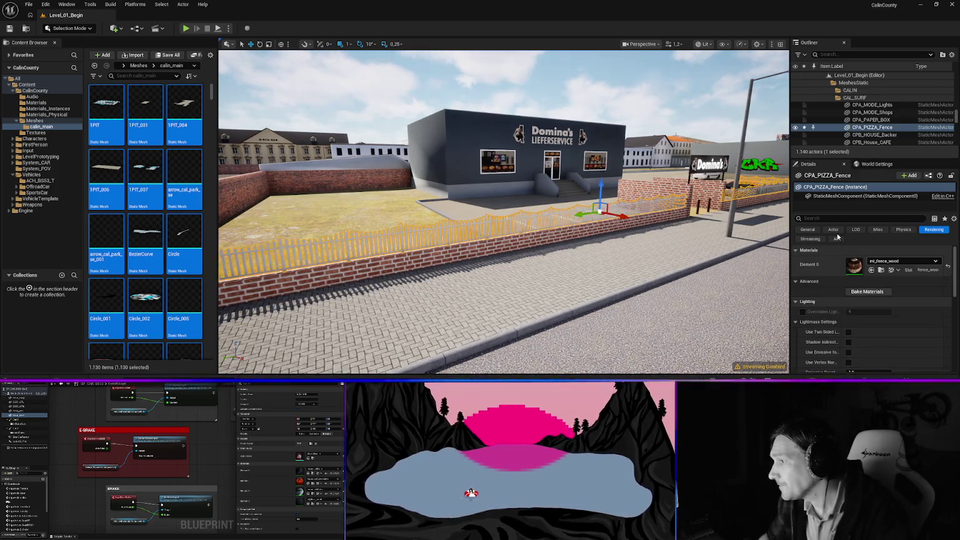
key(f)
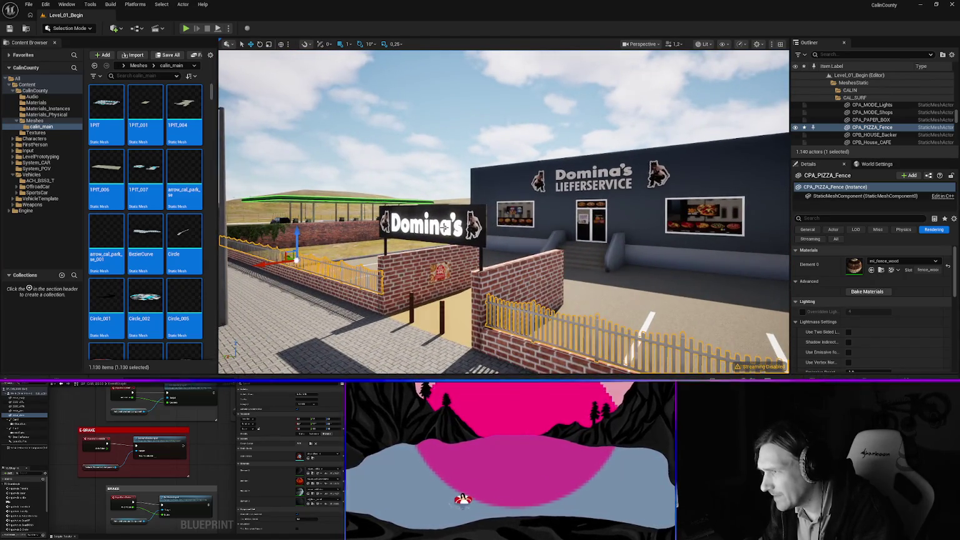
click(443, 228)
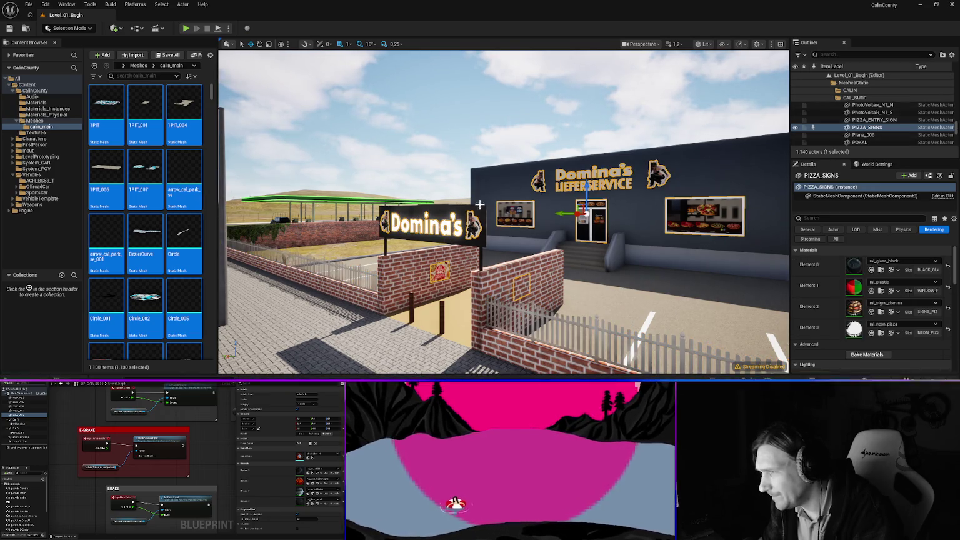